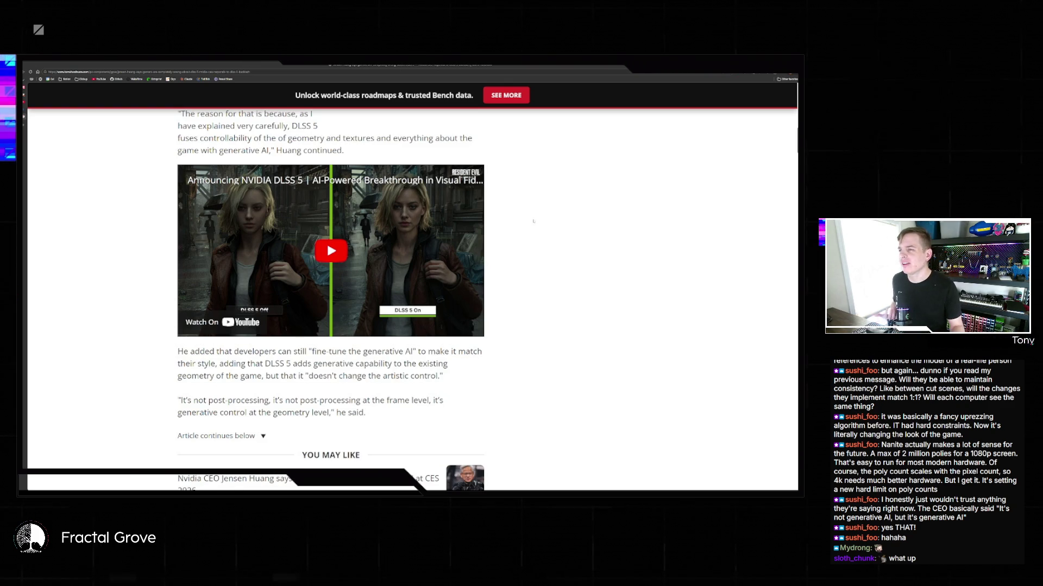
Scroll back to the article intro and restore the browser to a smaller window
{"action": "scroll", "coordinate": [534, 221], "scroll_direction": "up", "scroll_amount": 3}
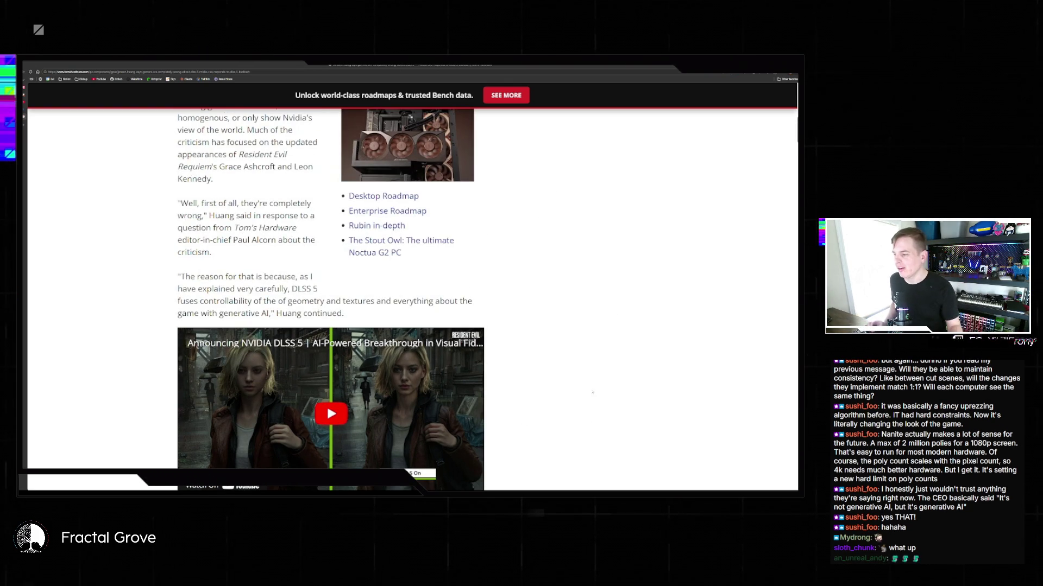
{"action": "scroll", "coordinate": [219, 212], "scroll_direction": "down", "scroll_amount": 1}
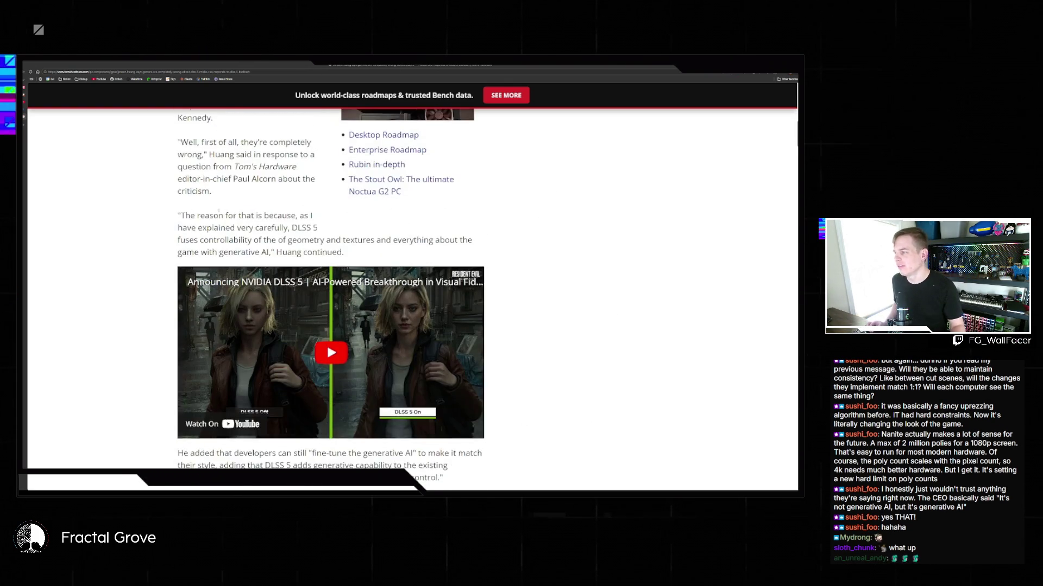
{"action": "scroll", "coordinate": [219, 211], "scroll_direction": "up", "scroll_amount": 1}
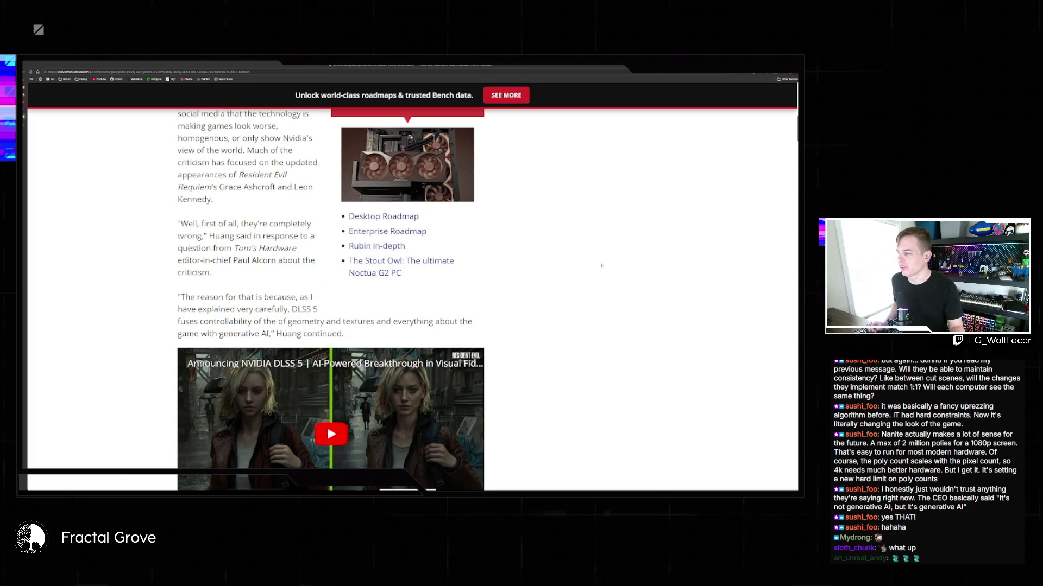
{"action": "scroll", "coordinate": [602, 266], "scroll_direction": "up", "scroll_amount": 1}
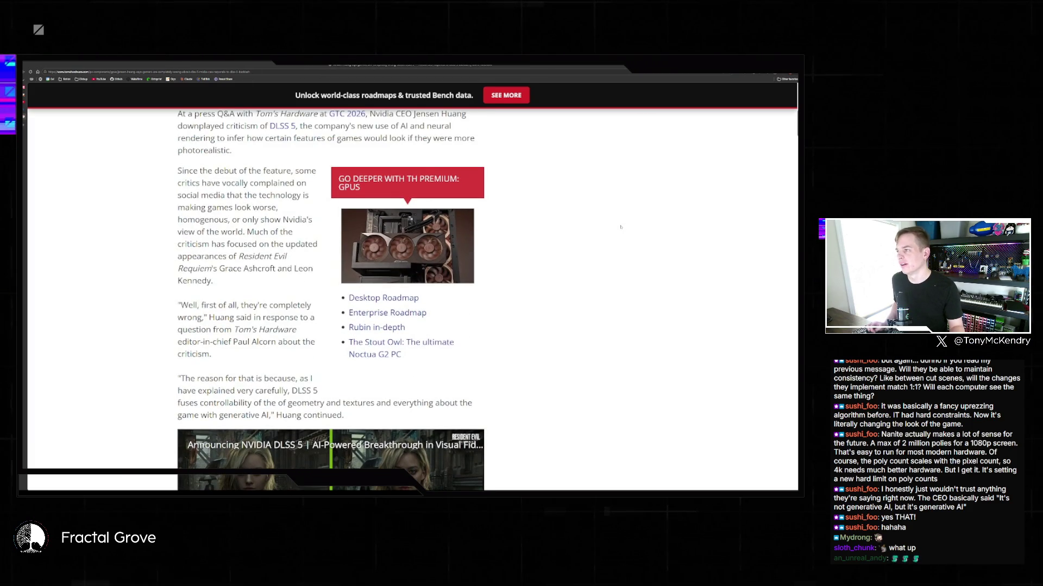
{"action": "scroll", "coordinate": [299, 243], "scroll_direction": "up", "scroll_amount": 1}
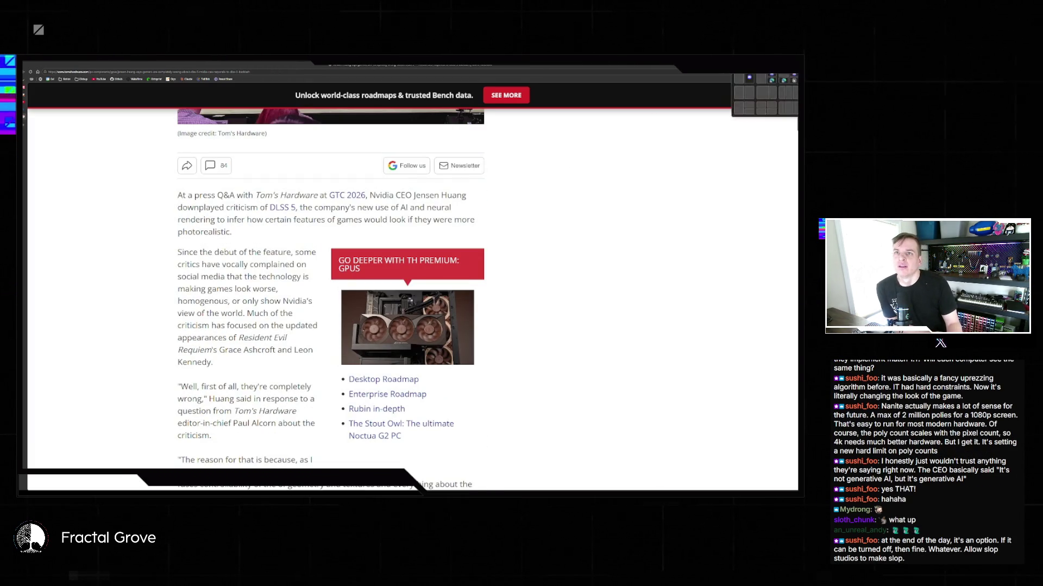
{"action": "left_click", "coordinate": [786, 66]}
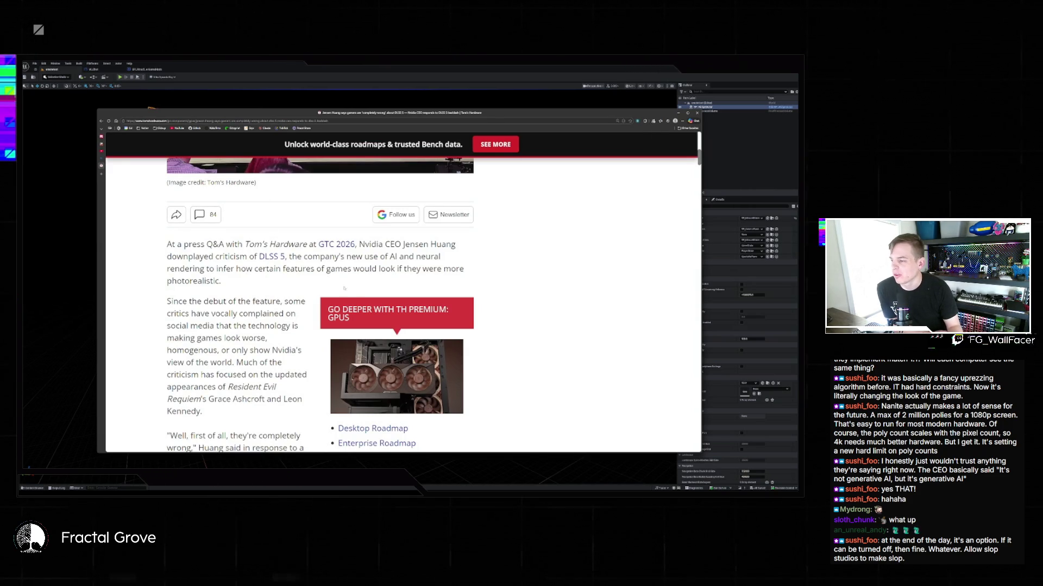
Scroll down the article past the video and You May Like links
{"action": "scroll", "coordinate": [432, 283], "scroll_direction": "up", "scroll_amount": 2}
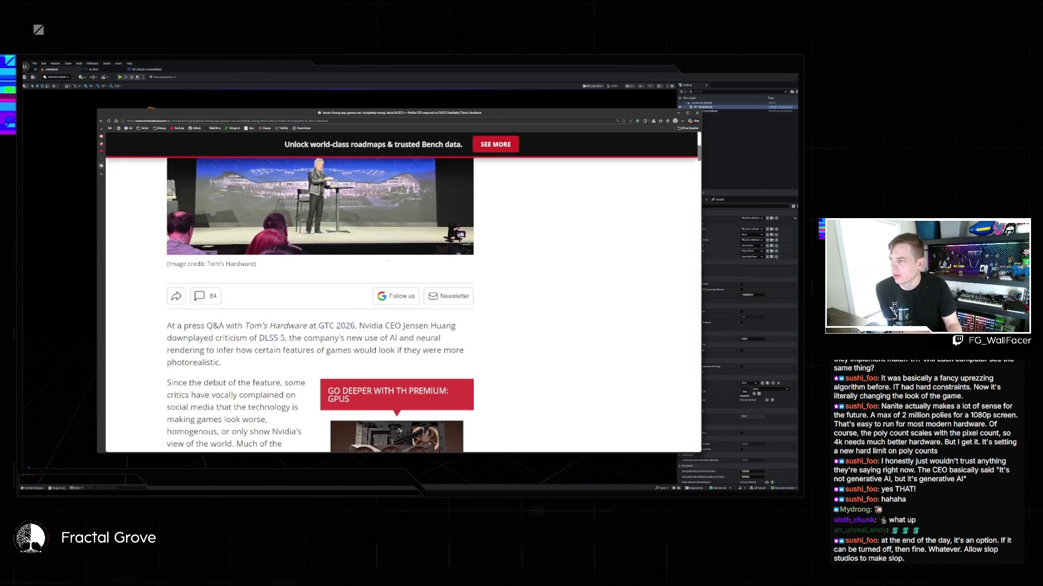
{"action": "scroll", "coordinate": [432, 284], "scroll_direction": "down", "scroll_amount": 5}
{"action": "scroll", "coordinate": [433, 284], "scroll_direction": "down", "scroll_amount": 5}
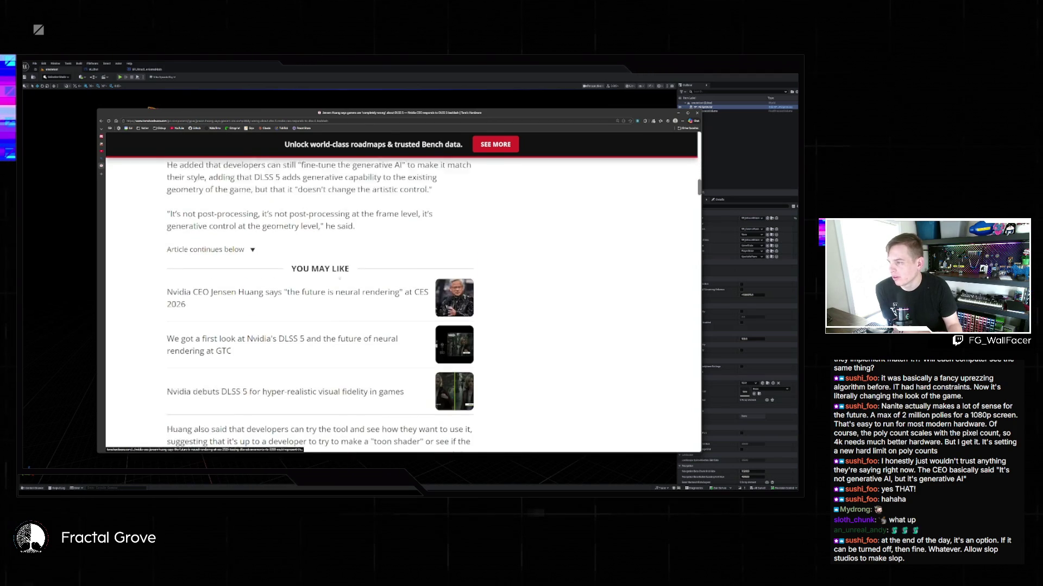
{"action": "scroll", "coordinate": [294, 274], "scroll_direction": "up", "scroll_amount": 2}
{"action": "scroll", "coordinate": [293, 274], "scroll_direction": "down", "scroll_amount": 3}
{"action": "scroll", "coordinate": [294, 275], "scroll_direction": "down", "scroll_amount": 2}
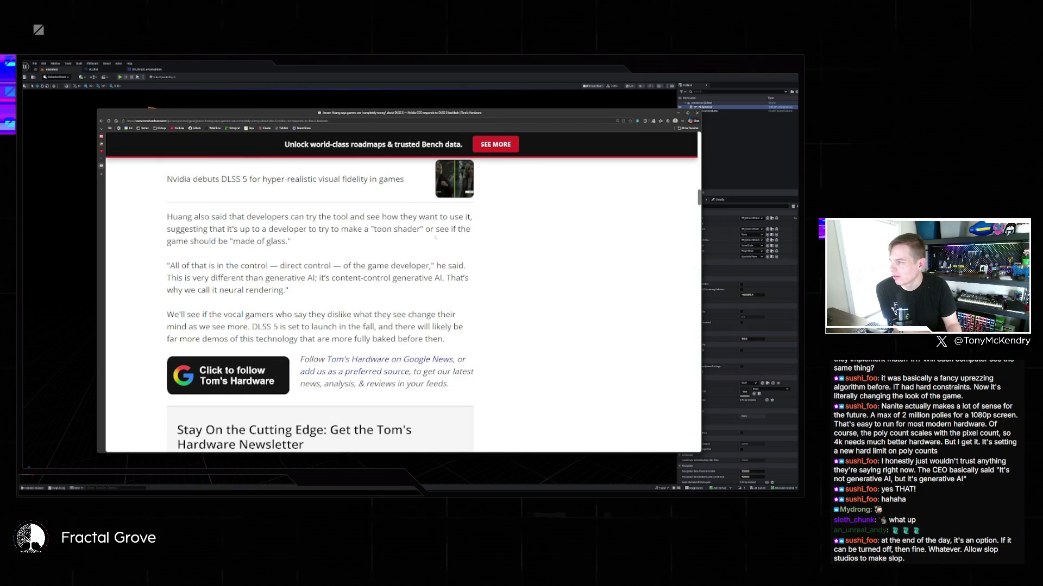
Highlight the toon shader, direct control and 'made of glass' passages while reading
{"action": "triple_click", "coordinate": [278, 241]}
{"action": "left_click", "coordinate": [296, 243]}
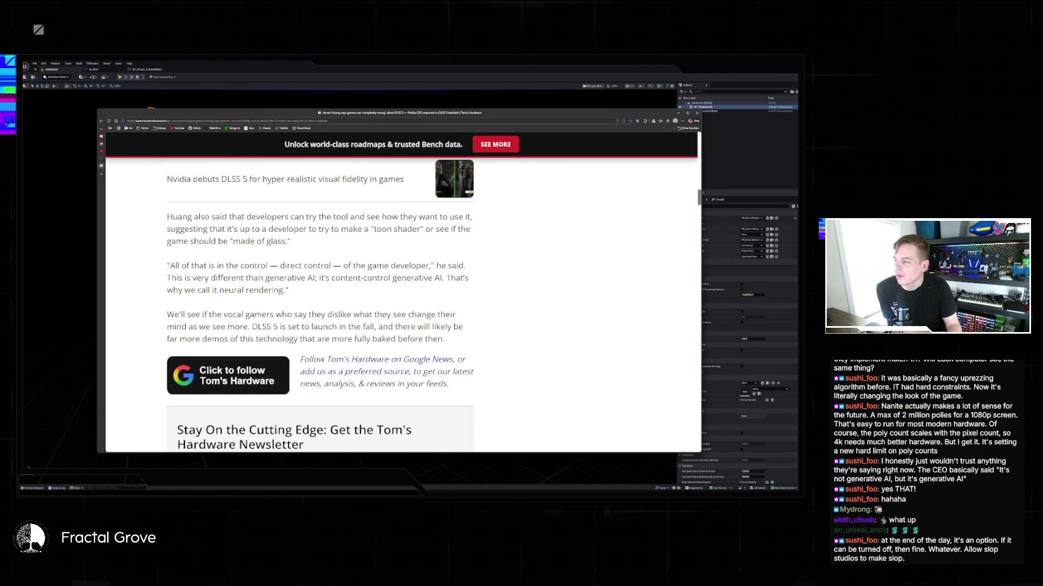
{"action": "mouse_move", "coordinate": [431, 265]}
{"action": "left_mouse_down"}
{"action": "mouse_move", "coordinate": [166, 266]}
{"action": "mouse_move", "coordinate": [172, 234]}
{"action": "left_mouse_up"}
{"action": "left_click", "coordinate": [273, 253]}
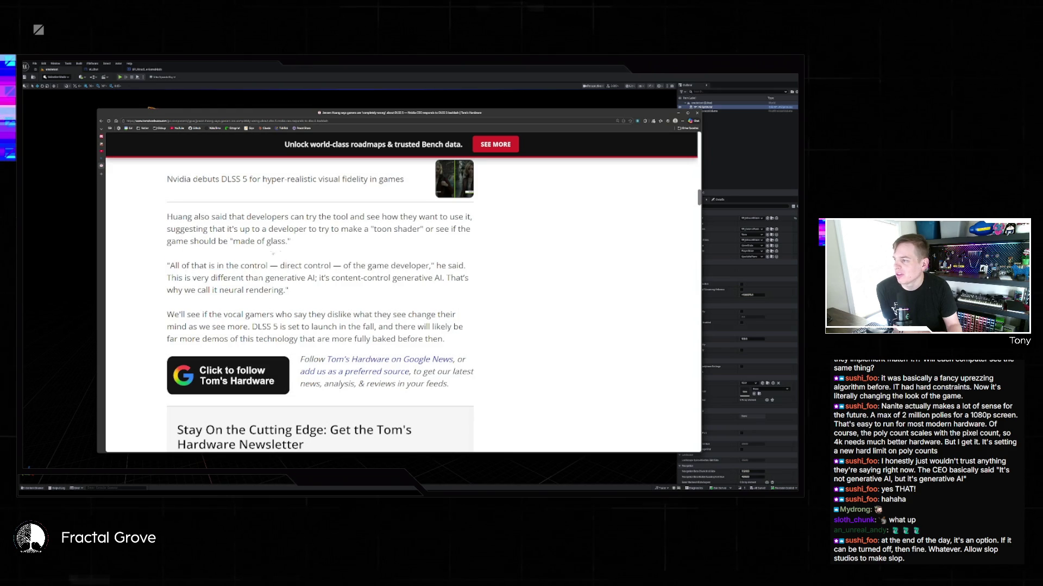
{"action": "left_click_drag", "start_coordinate": [292, 242], "coordinate": [371, 229]}
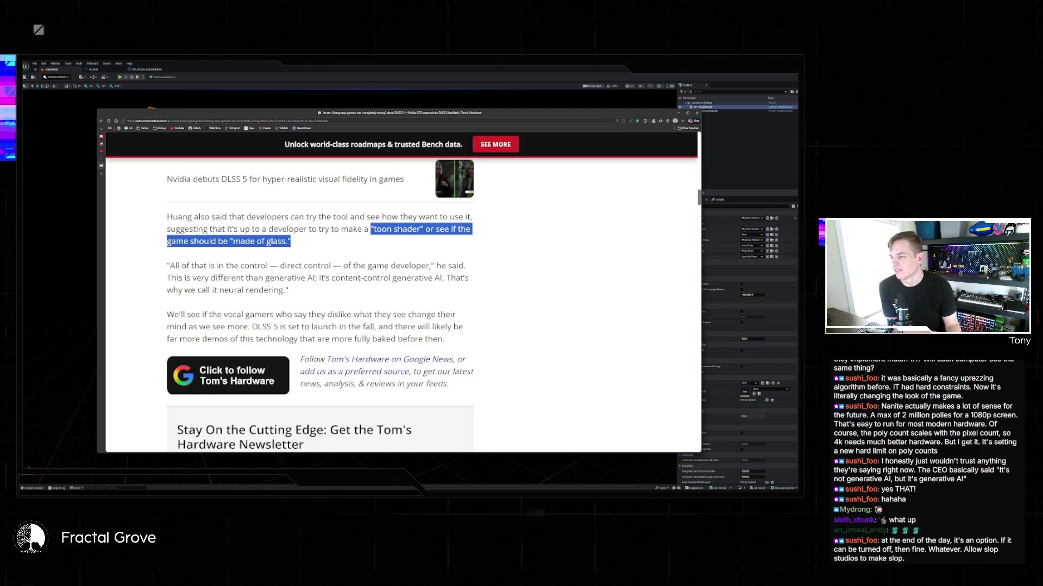
Clear the passage highlight, select the word 'glass', then deselect it
{"action": "left_click", "coordinate": [356, 257]}
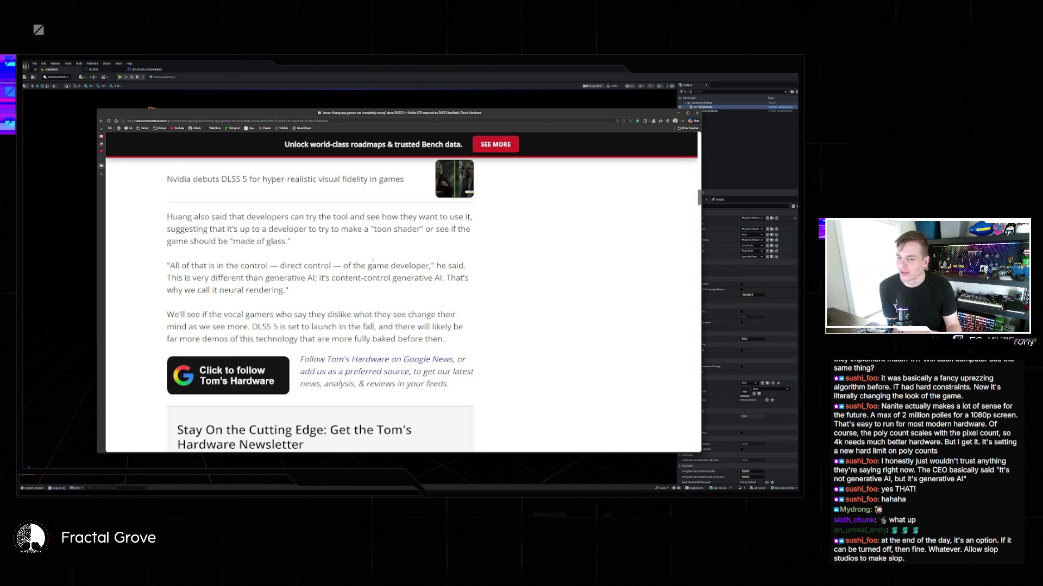
{"action": "double_click", "coordinate": [277, 241]}
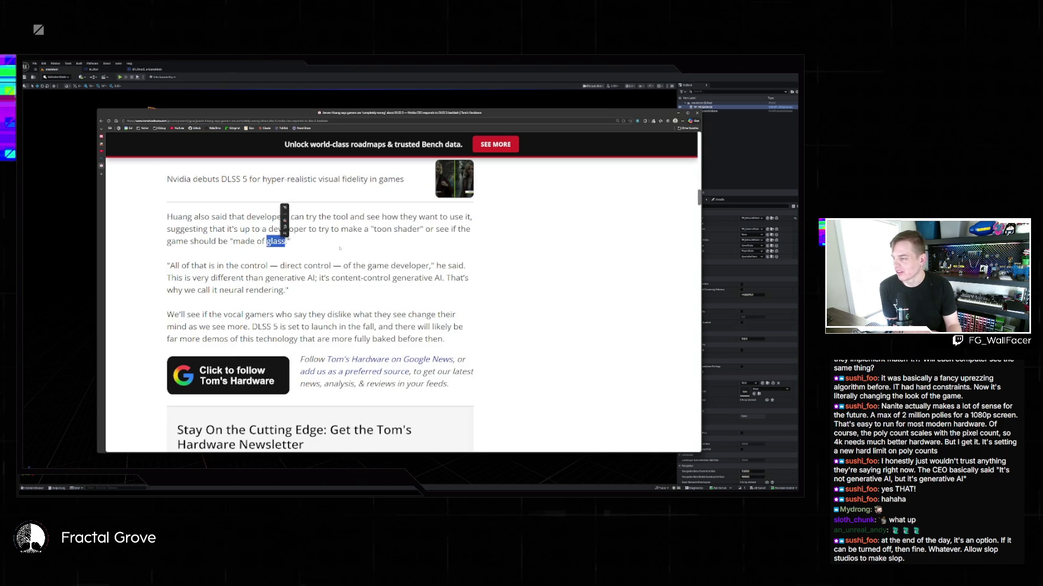
{"action": "left_click", "coordinate": [338, 250]}
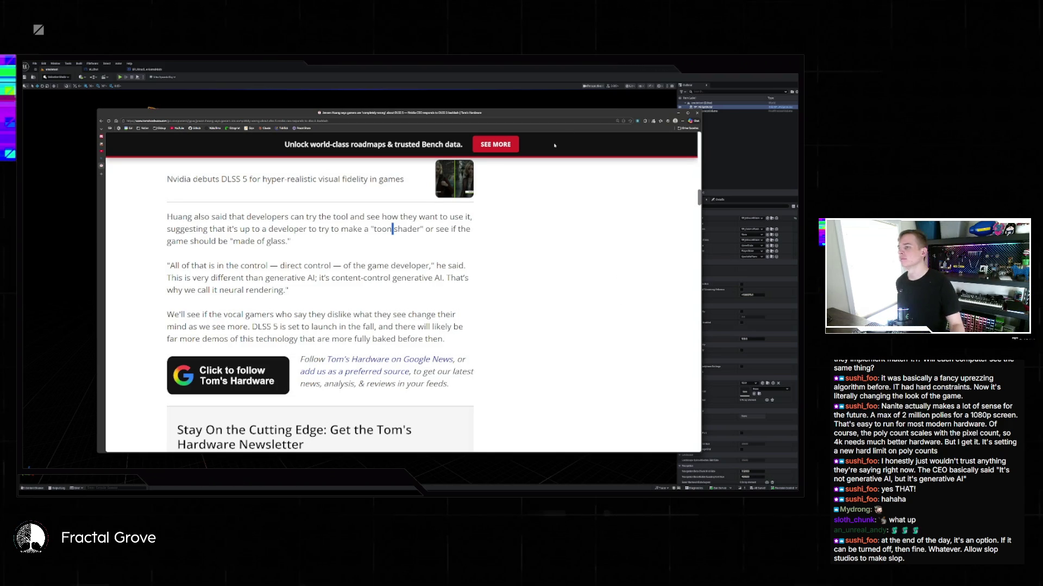
{"action": "key", "text": "alt+Tab"}
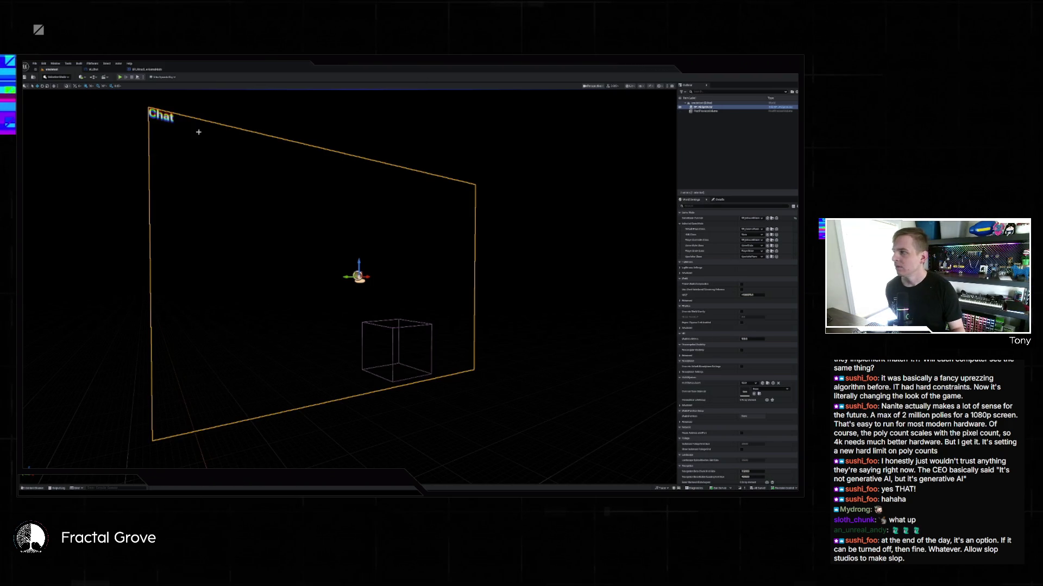
{"action": "key", "text": "alt+p"}
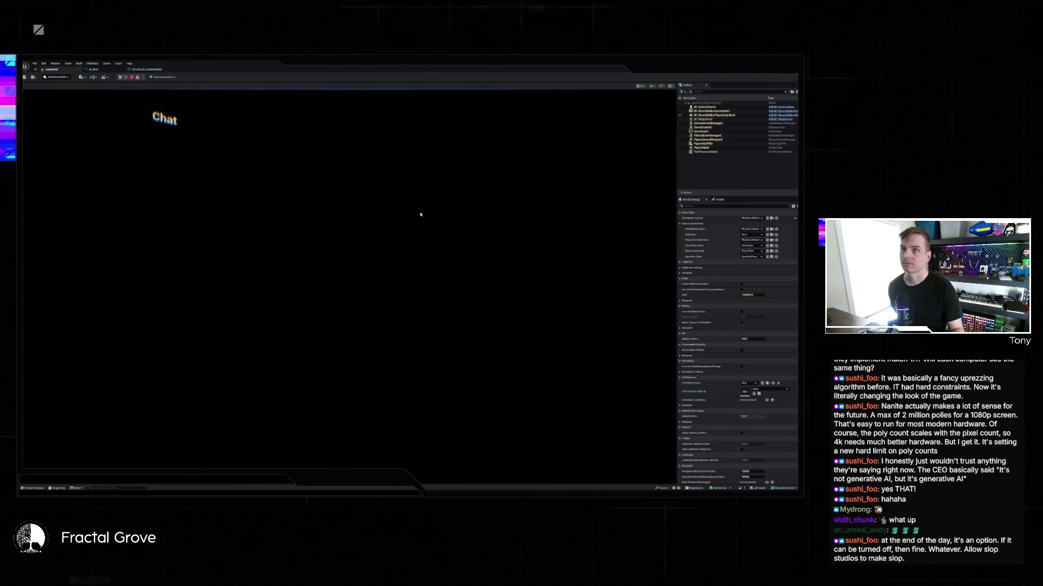
{"action": "left_click", "coordinate": [421, 214]}
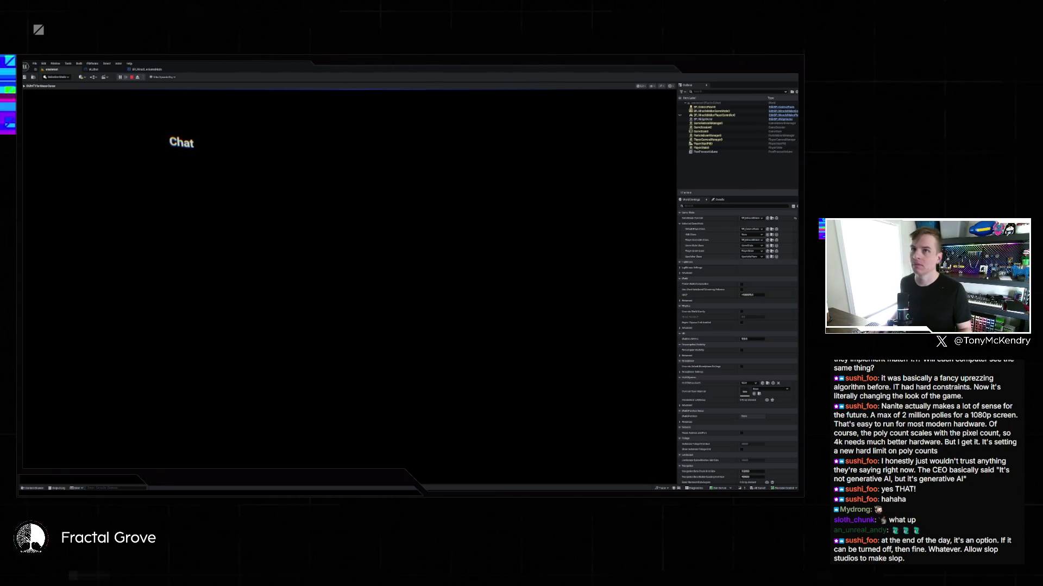
{"action": "key", "text": "Escape"}
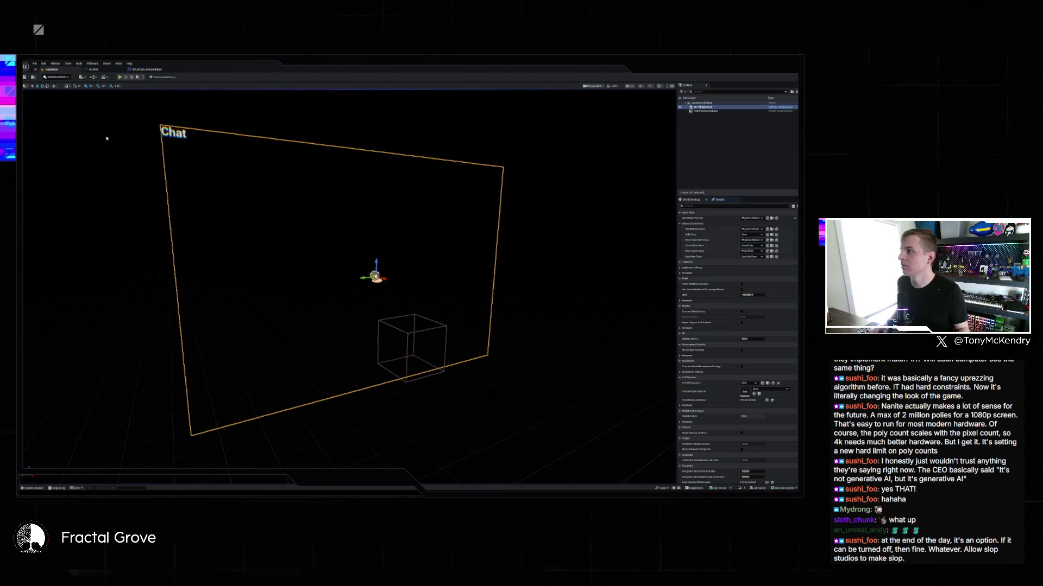
Load the colour-panel room level from Recent Levels and start playing it
{"action": "left_click", "coordinate": [34, 64]}
{"action": "mouse_move", "coordinate": [71, 105]}
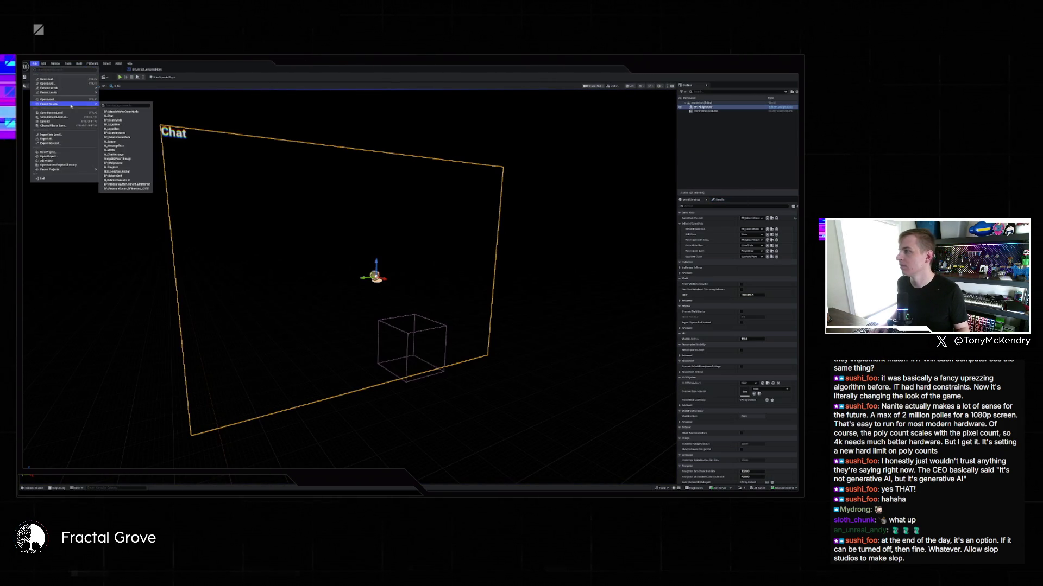
{"action": "left_click", "coordinate": [126, 118]}
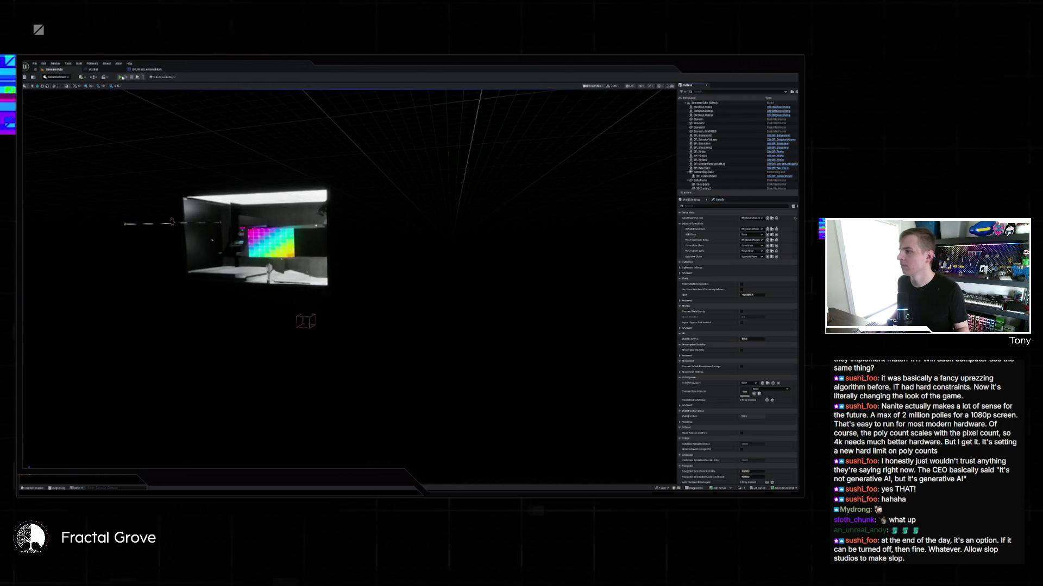
{"action": "left_click", "coordinate": [121, 77]}
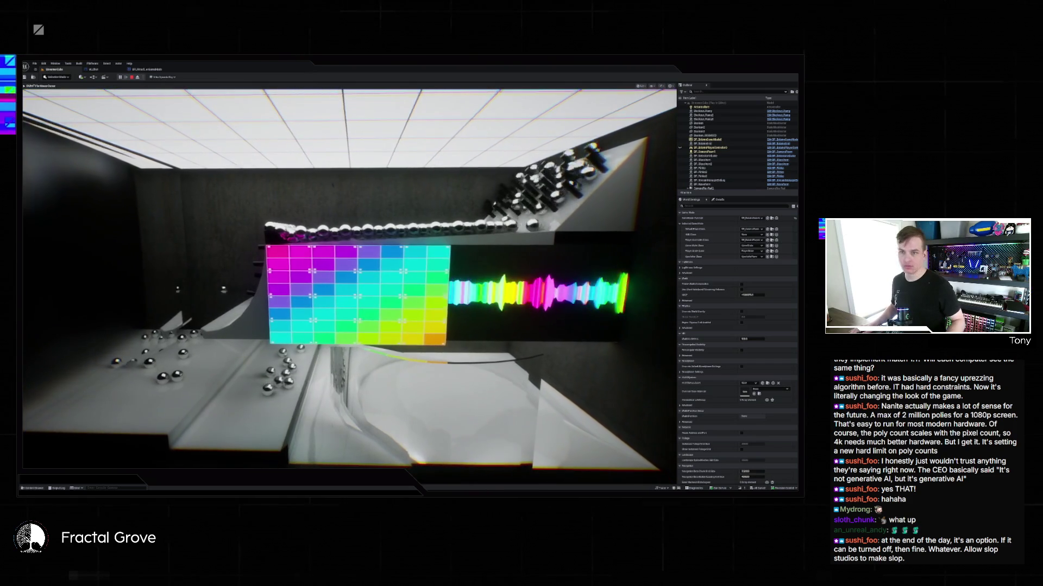
Make the running marble machine game view fill the whole screen with F11
{"action": "key", "text": "F11"}
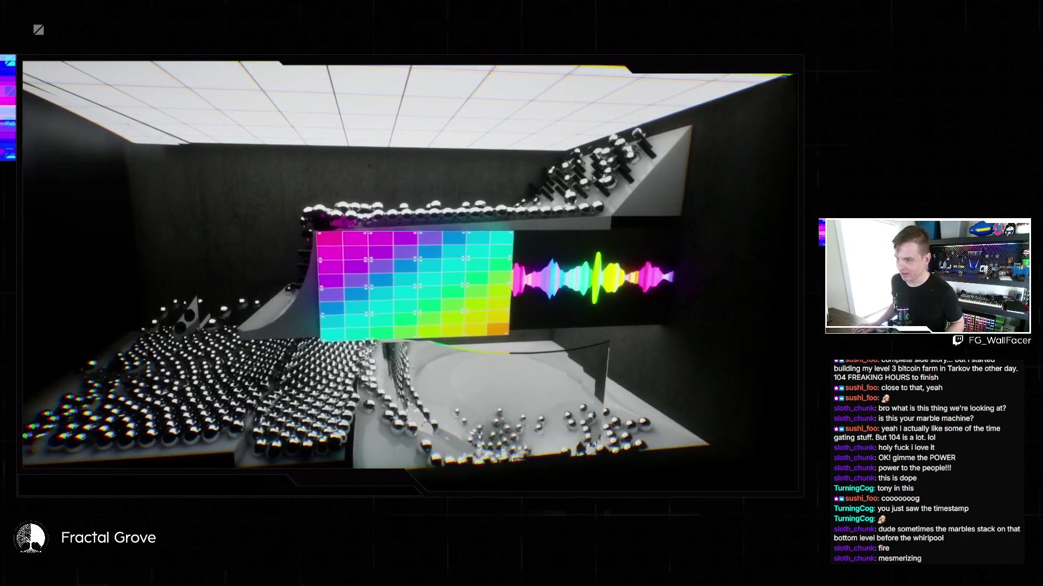
Dismiss the Start menu and leave full-screen view to restore the editor panels
{"action": "key", "text": "super"}
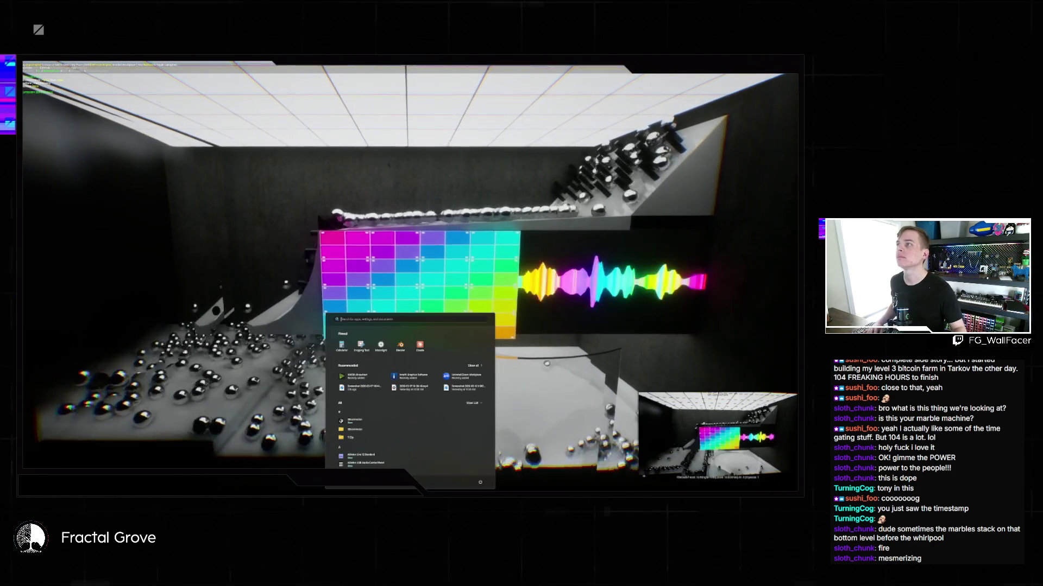
{"action": "key", "text": "Escape"}
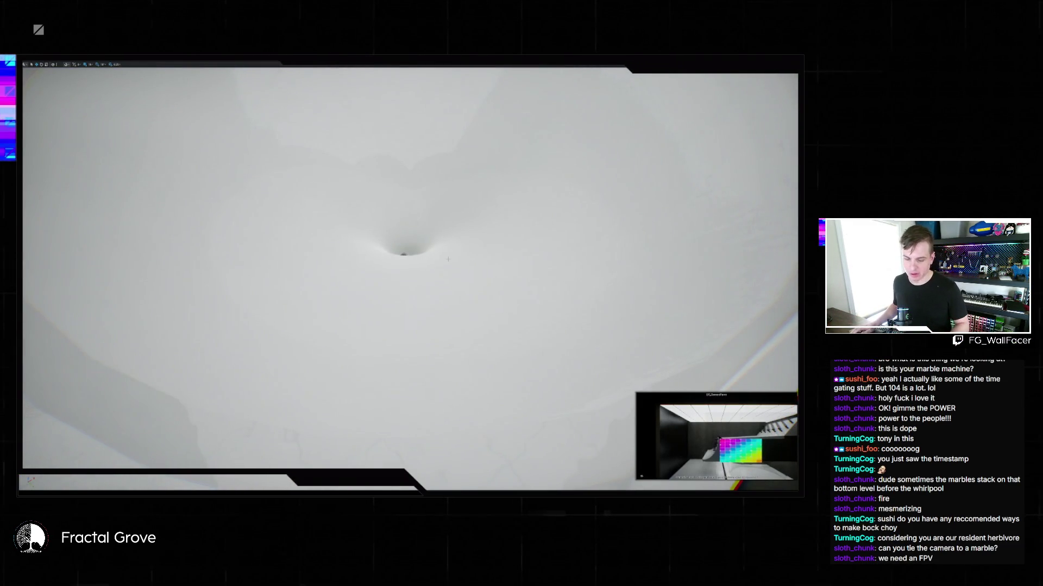
{"action": "key", "text": "F11"}
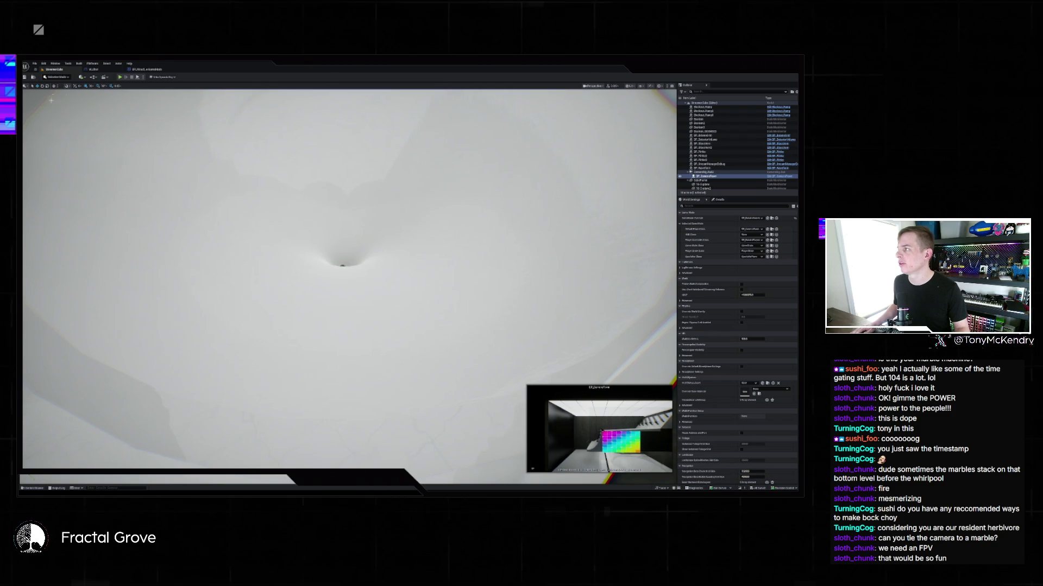
Load ExampleProjectWelcome from Recent Levels and start a playtest
{"action": "left_click", "coordinate": [34, 63]}
{"action": "mouse_move", "coordinate": [57, 92]}
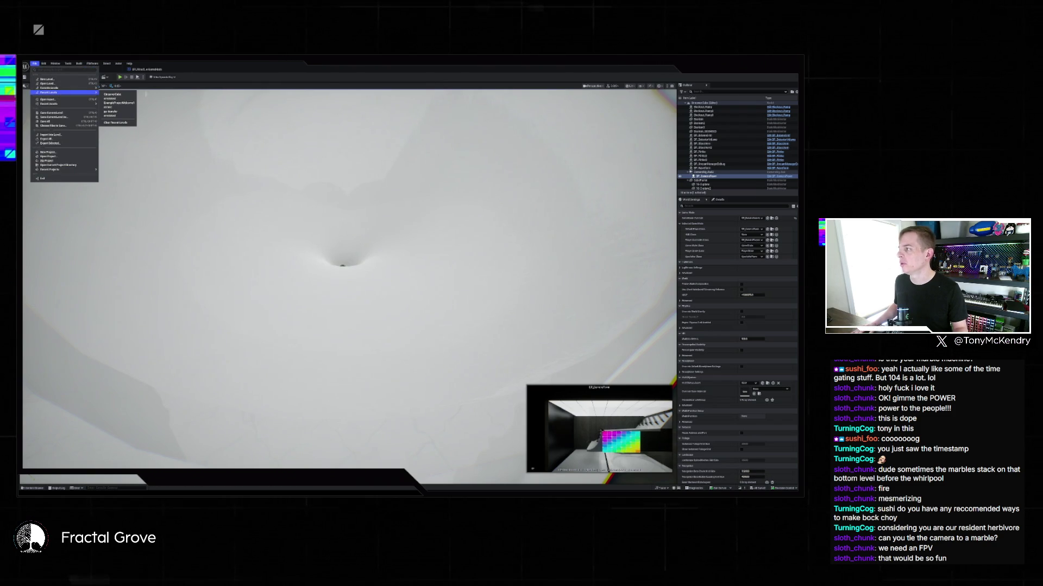
{"action": "left_click", "coordinate": [129, 105]}
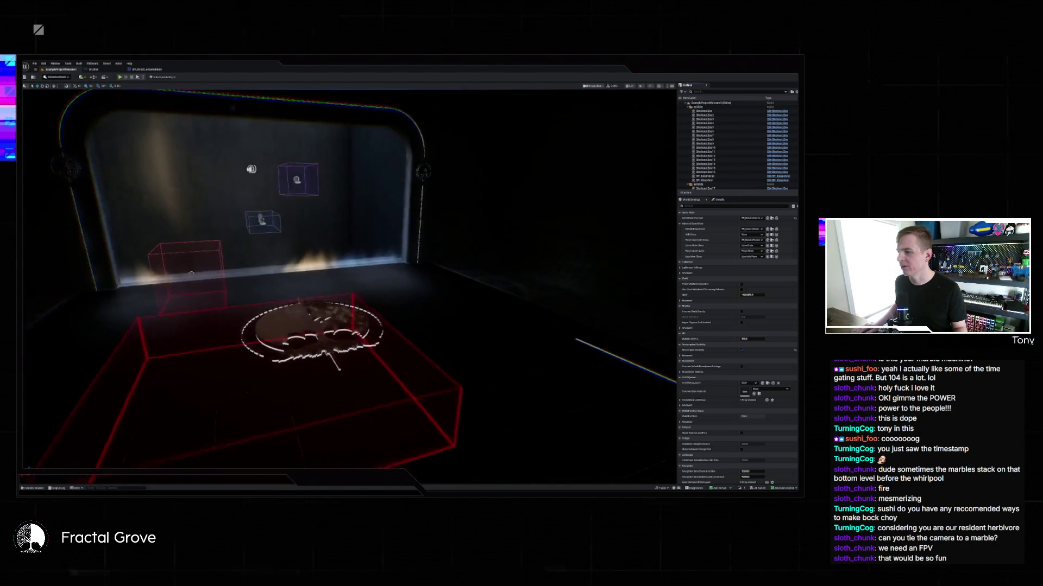
{"action": "left_click", "coordinate": [120, 77]}
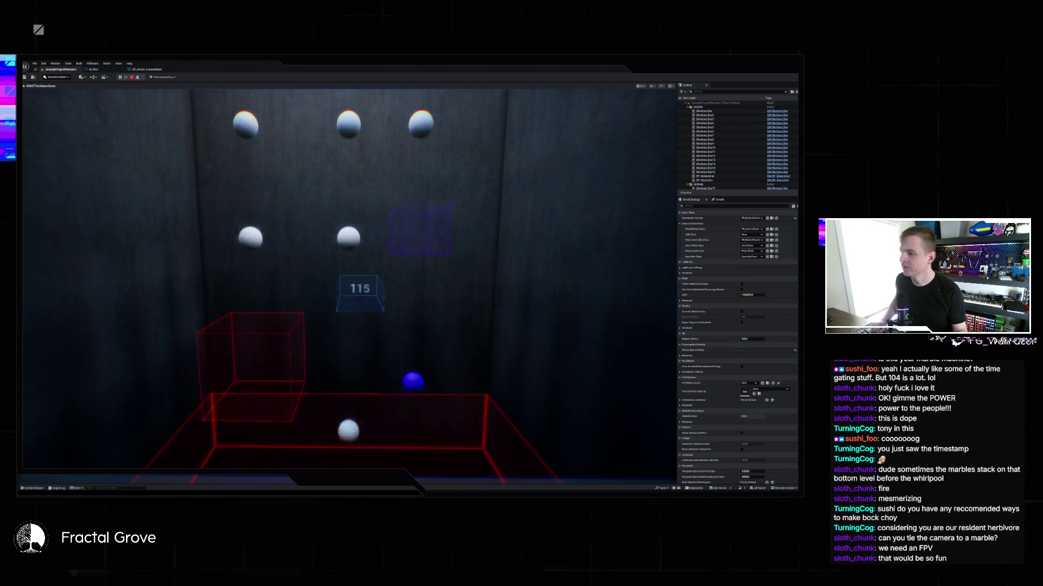
Stop the playtest, reframe the machine, and start a new Play In Editor session
{"action": "key", "text": "Escape"}
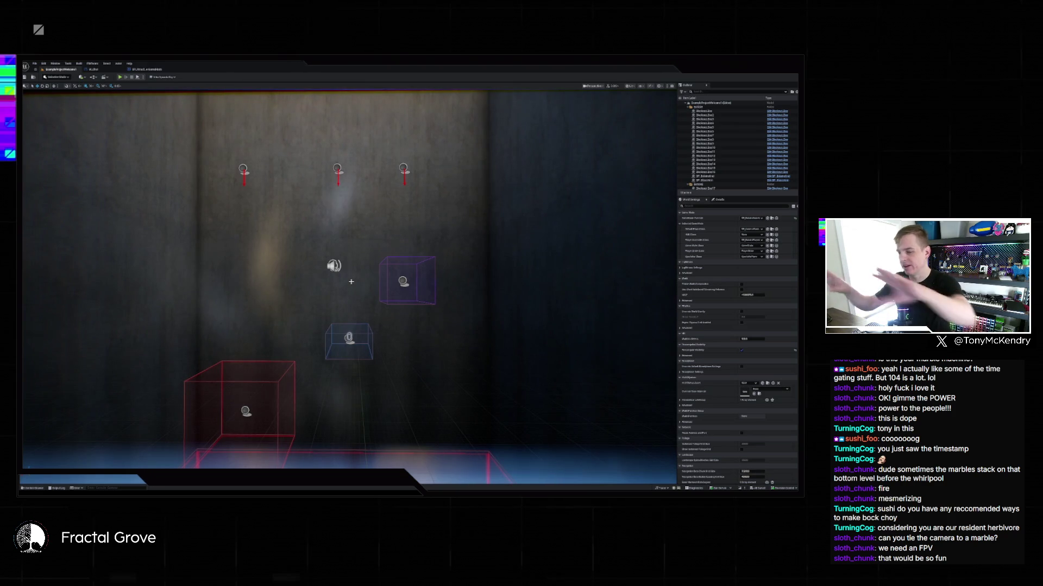
{"action": "scroll", "coordinate": [351, 281], "scroll_direction": "down", "scroll_amount": 10}
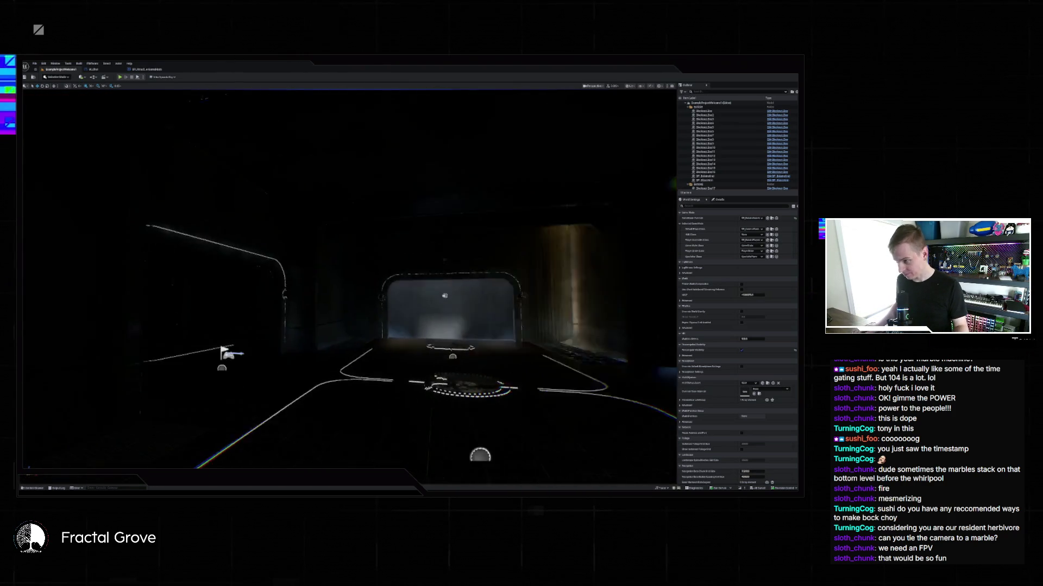
{"action": "scroll", "coordinate": [324, 277], "scroll_direction": "up", "scroll_amount": 1}
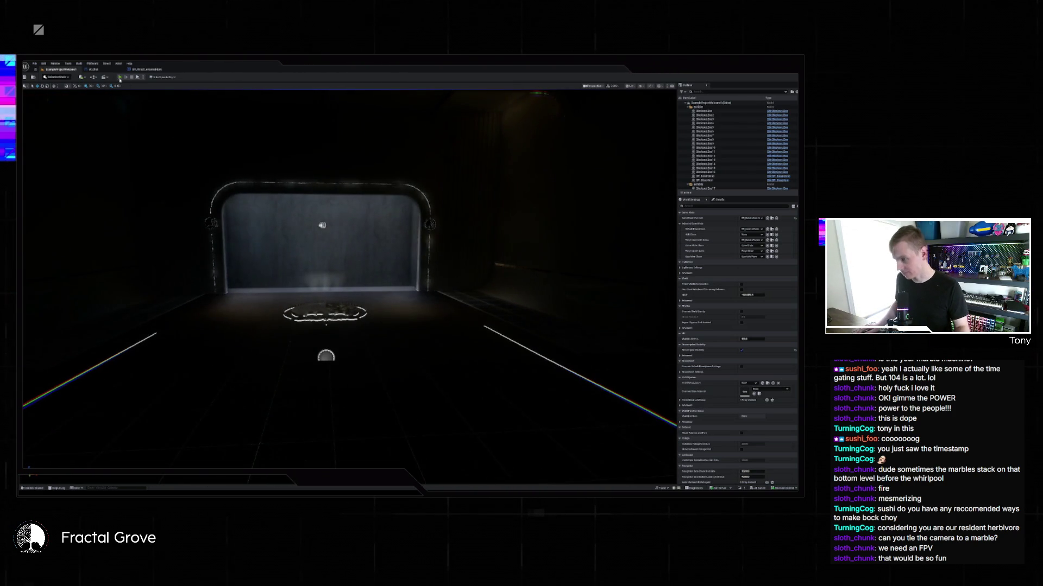
{"action": "left_click", "coordinate": [120, 78]}
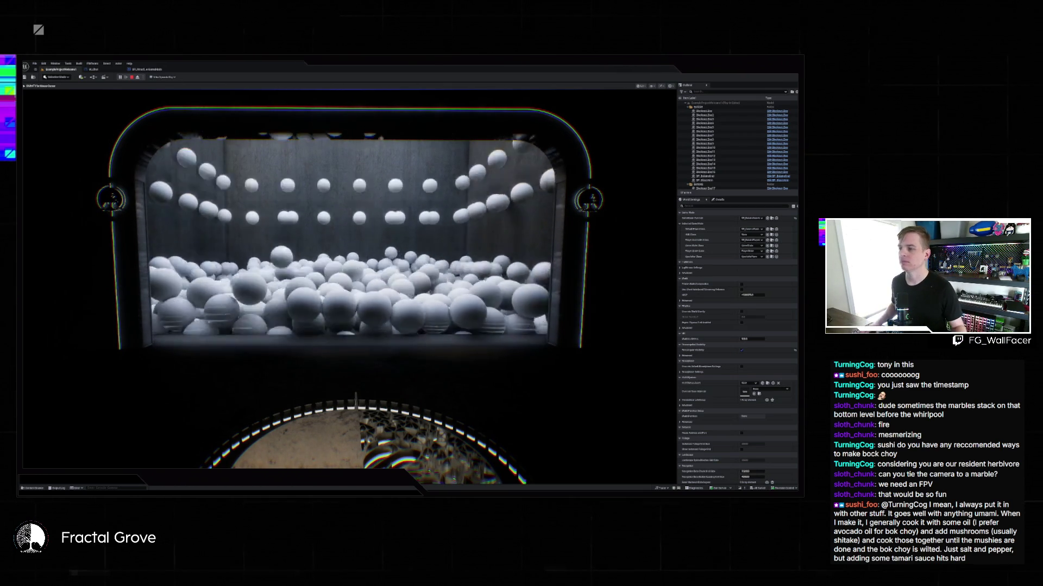
Stop the playtest and swing the camera around to the machine frame
{"action": "key", "text": "Escape"}
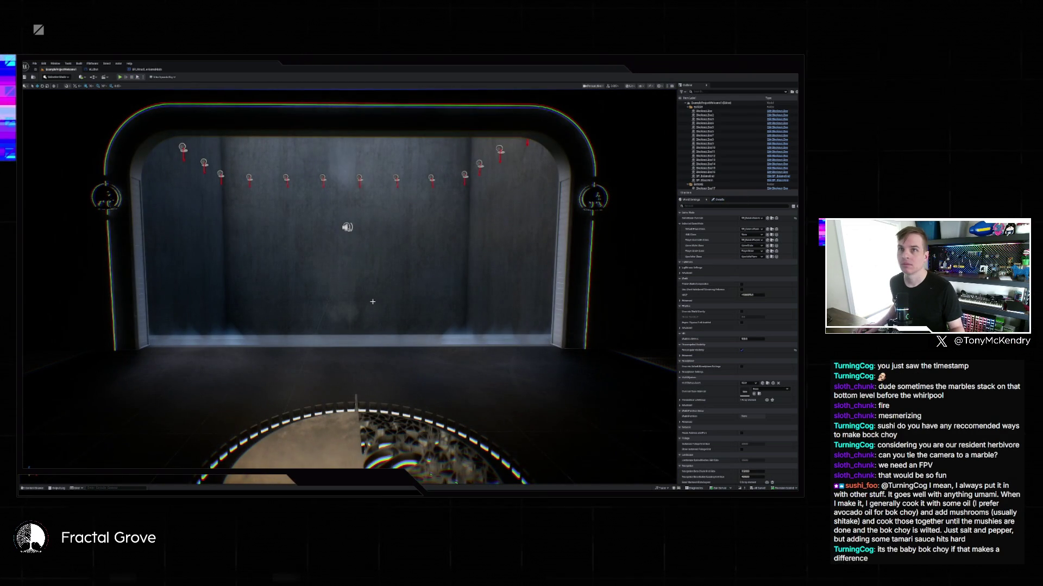
{"action": "mouse_move", "coordinate": [373, 302]}
{"action": "left_mouse_down"}
{"action": "mouse_move", "coordinate": [383, 337]}
{"action": "mouse_move", "coordinate": [423, 356]}
{"action": "left_mouse_up"}
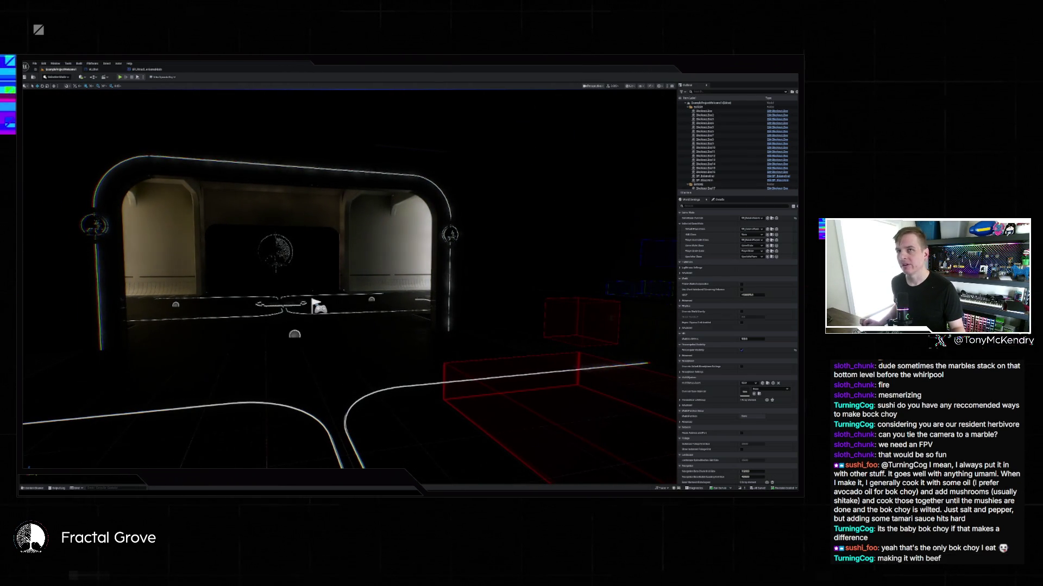
Select the other project's .uproject in D:\Backup\Unreal Projects, then return to Unreal
{"action": "mouse_move", "coordinate": [402, 493]}
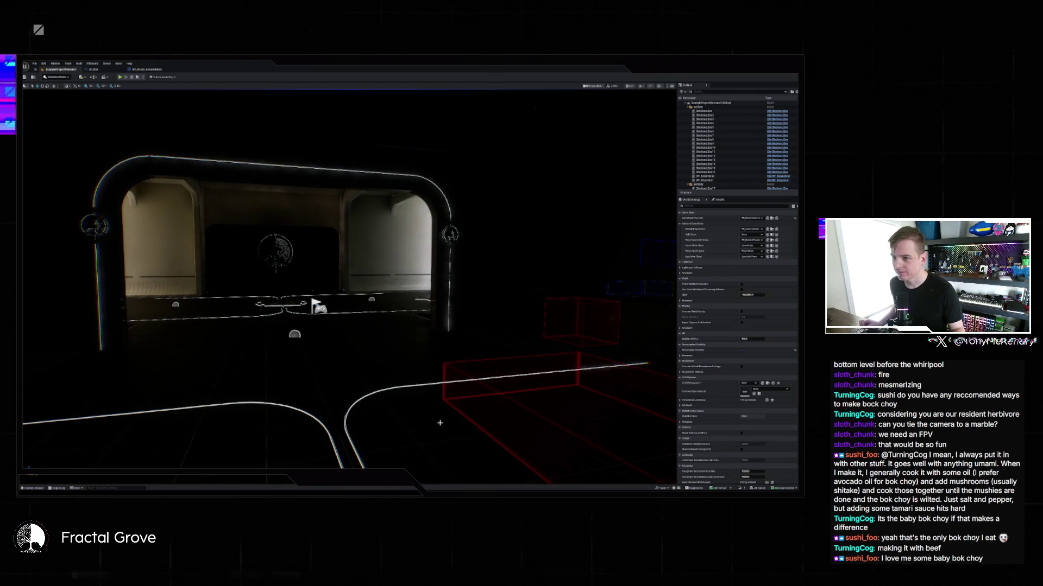
{"action": "key", "text": "super+e"}
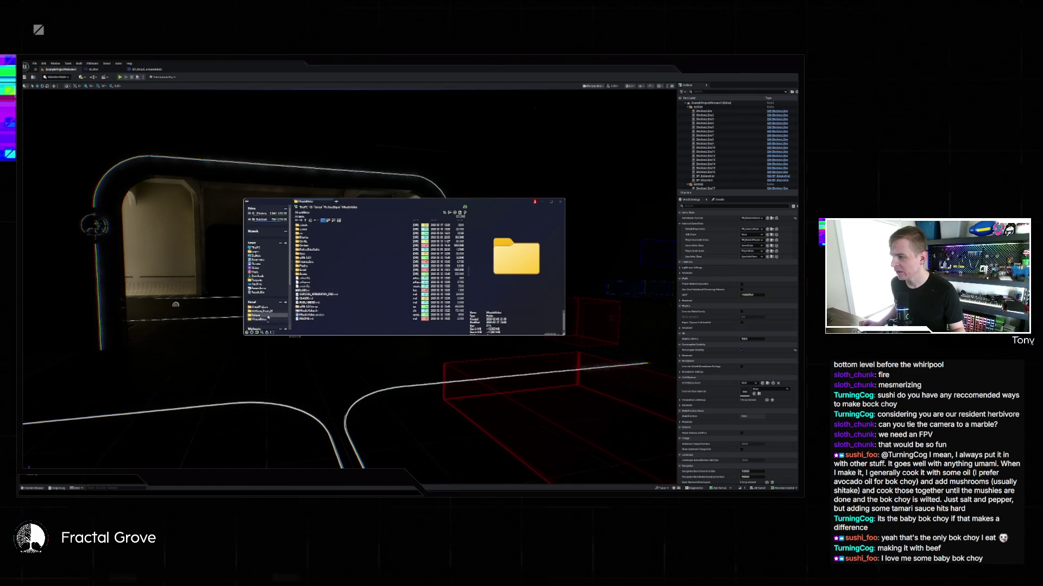
{"action": "left_click", "coordinate": [264, 221]}
{"action": "left_click", "coordinate": [311, 226]}
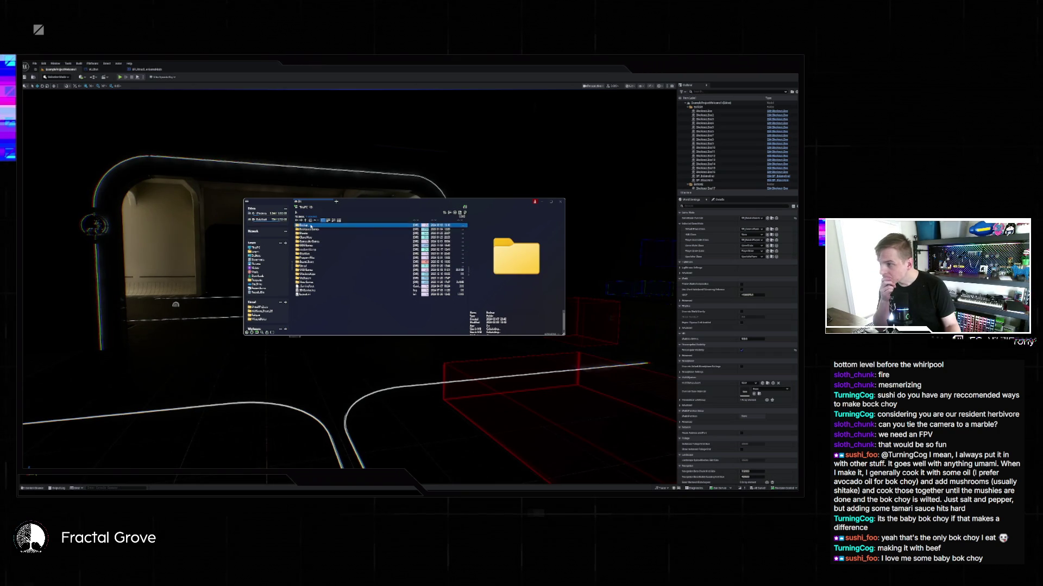
{"action": "double_click", "coordinate": [311, 226]}
{"action": "double_click", "coordinate": [314, 243]}
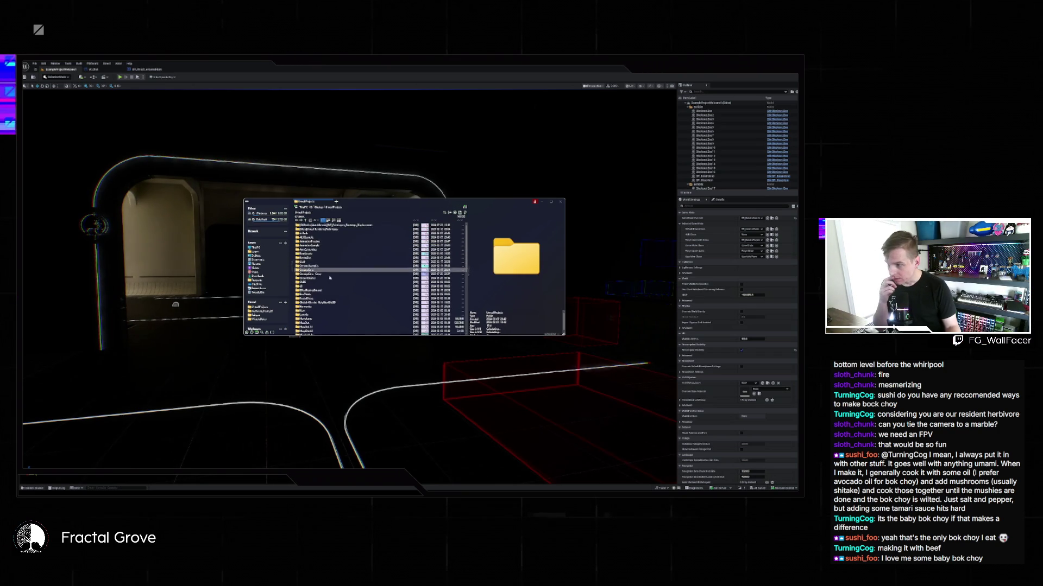
{"action": "scroll", "coordinate": [330, 278], "scroll_direction": "down", "scroll_amount": 10}
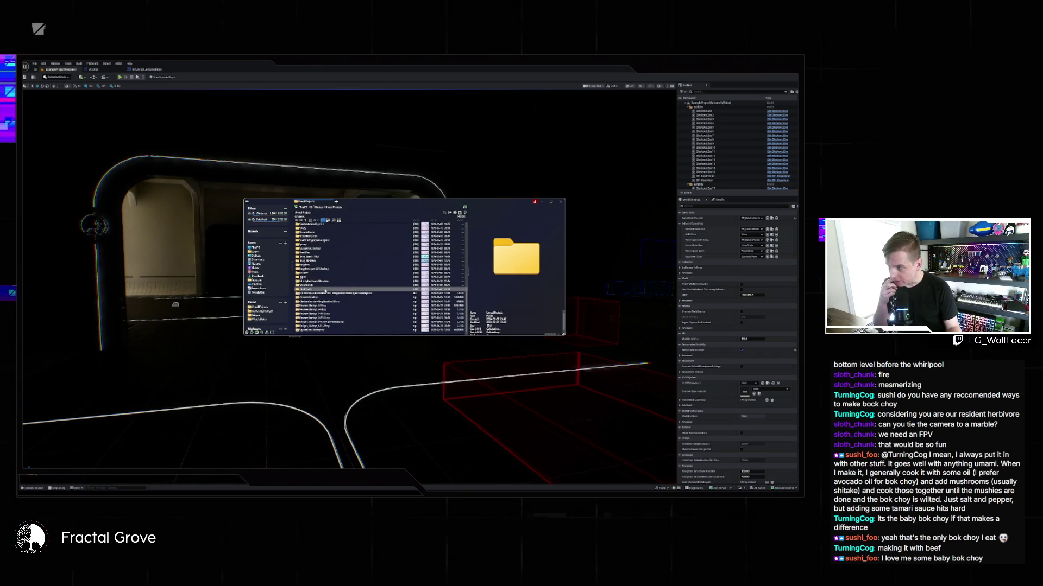
{"action": "double_click", "coordinate": [318, 259]}
{"action": "left_click", "coordinate": [326, 271]}
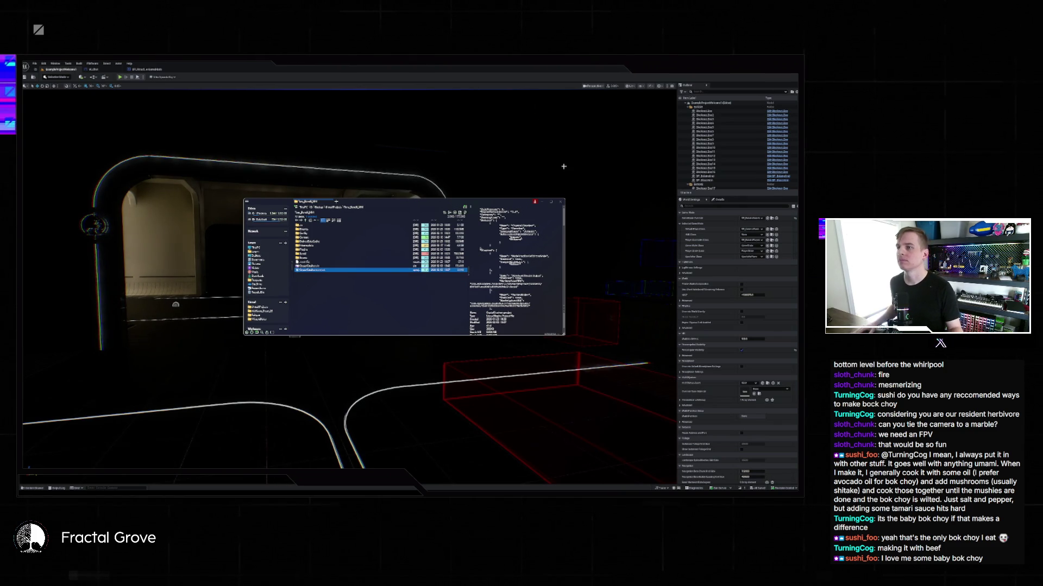
{"action": "left_click", "coordinate": [511, 70]}
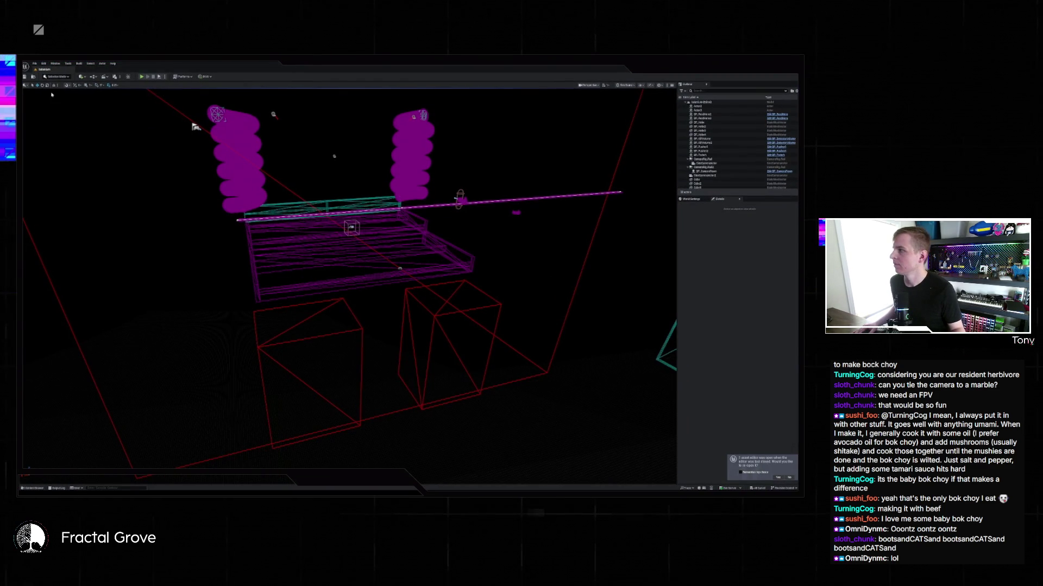
Load the stage level with lighting trusses from File > Recent Levels and dismiss the Message Log
{"action": "left_click", "coordinate": [34, 64]}
{"action": "mouse_move", "coordinate": [56, 93]}
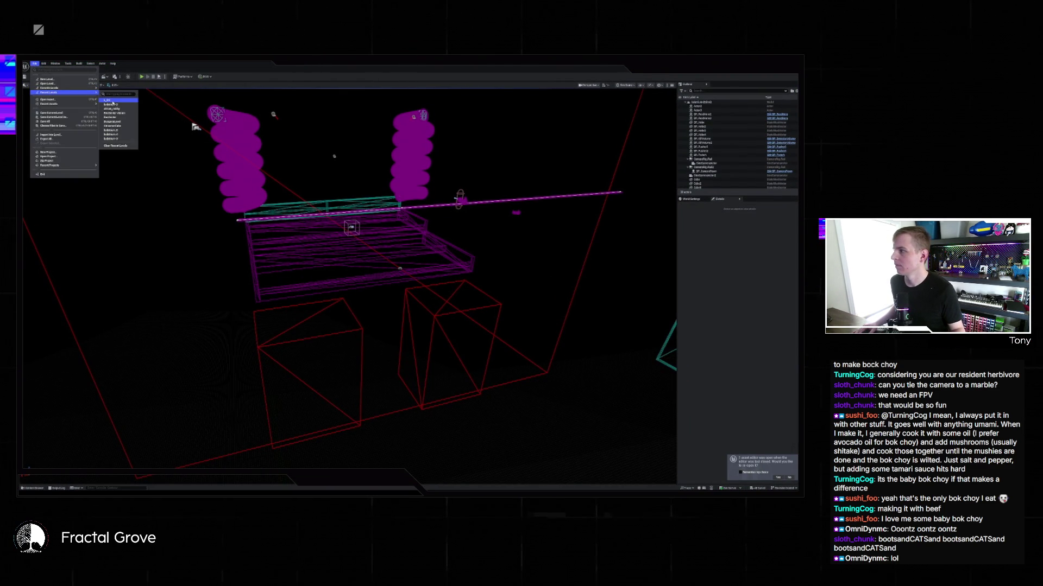
{"action": "left_click", "coordinate": [262, 125]}
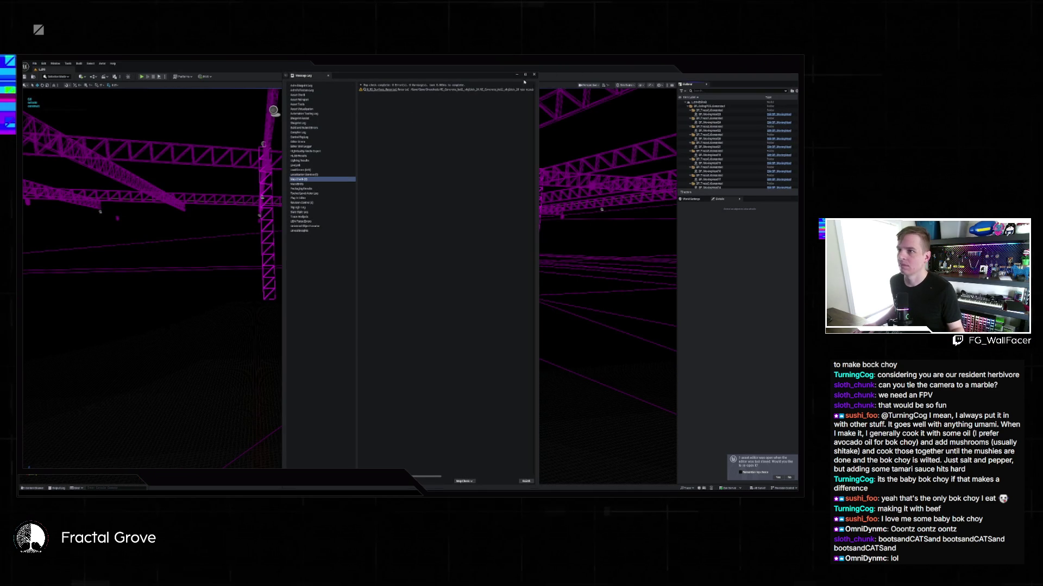
{"action": "left_click", "coordinate": [534, 74]}
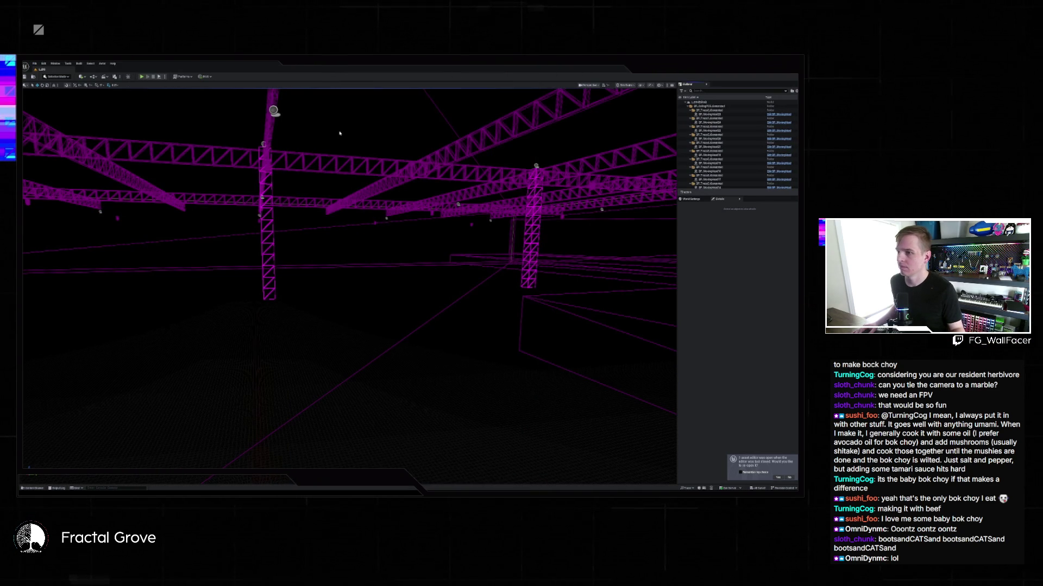
Switch the viewport to Lit view and open the DMX Control Console asset
{"action": "mouse_move", "coordinate": [339, 133]}
{"action": "left_mouse_down"}
{"action": "mouse_move", "coordinate": [331, 157]}
{"action": "mouse_move", "coordinate": [354, 150]}
{"action": "left_mouse_up"}
{"action": "key", "text": "alt+p"}
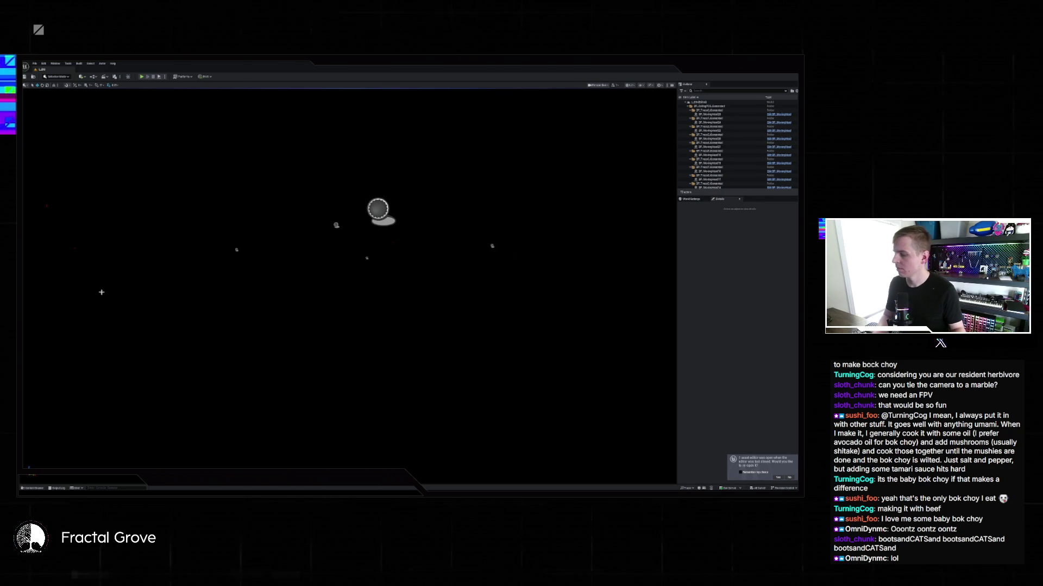
{"action": "left_click", "coordinate": [37, 487]}
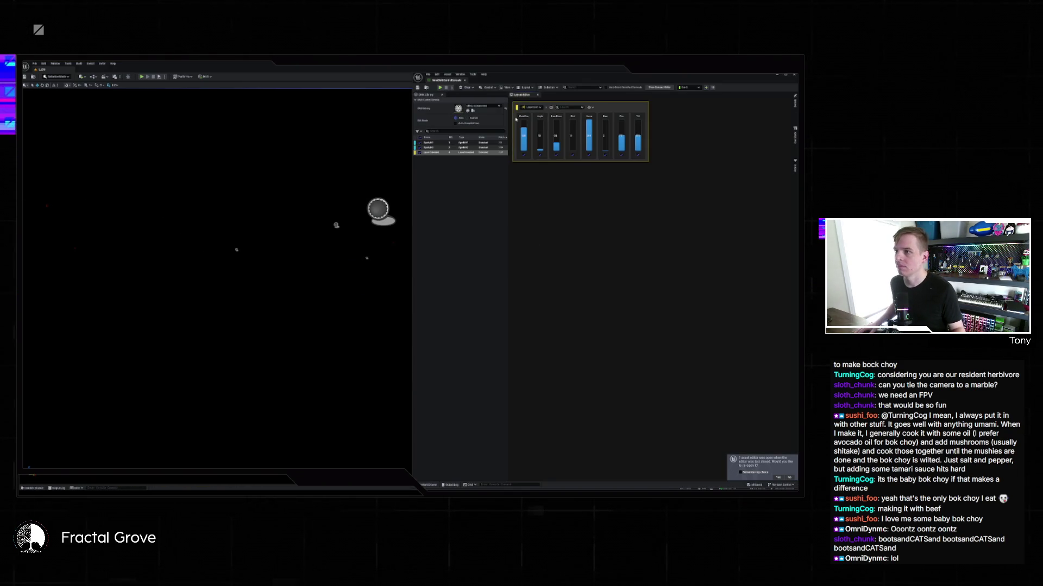
Play the DMX console, raise Angle to about 50, lower the colour faders, and select the first fixture
{"action": "left_click", "coordinate": [439, 87]}
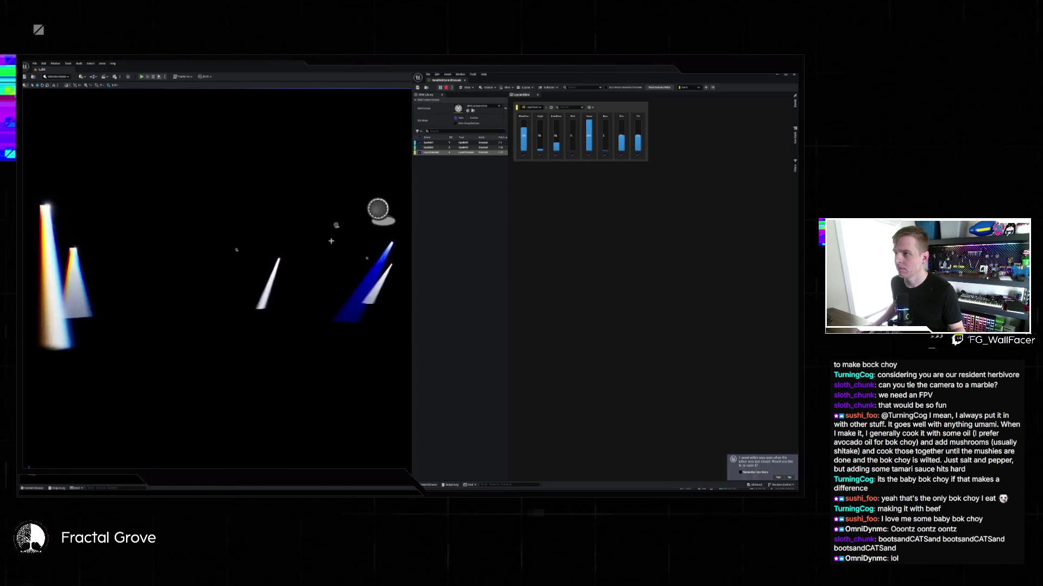
{"action": "mouse_move", "coordinate": [511, 71]}
{"action": "left_mouse_down"}
{"action": "mouse_move", "coordinate": [508, 332]}
{"action": "mouse_move", "coordinate": [455, 243]}
{"action": "left_mouse_up"}
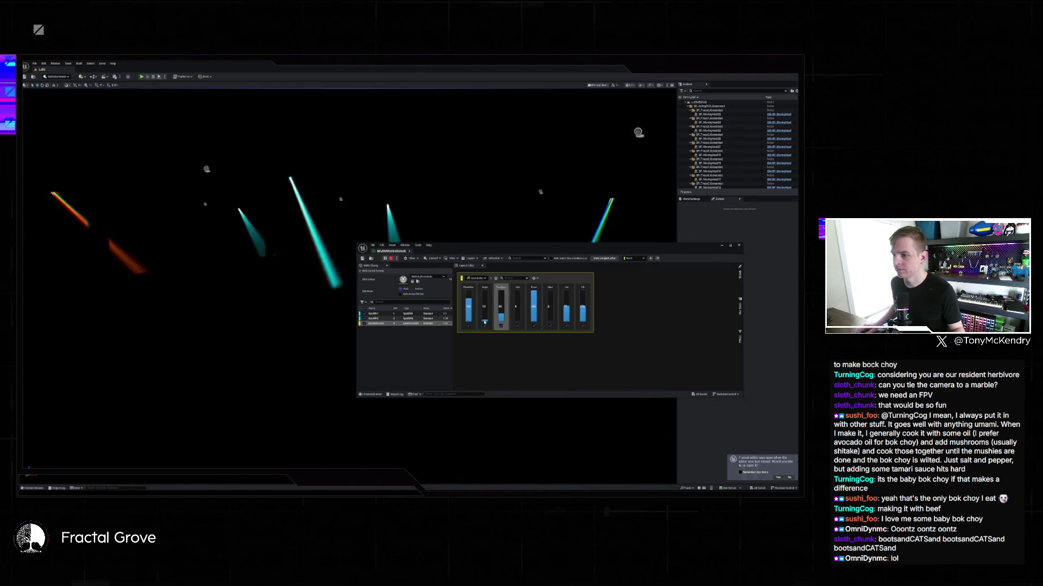
{"action": "left_click_drag", "start_coordinate": [485, 320], "coordinate": [485, 313]}
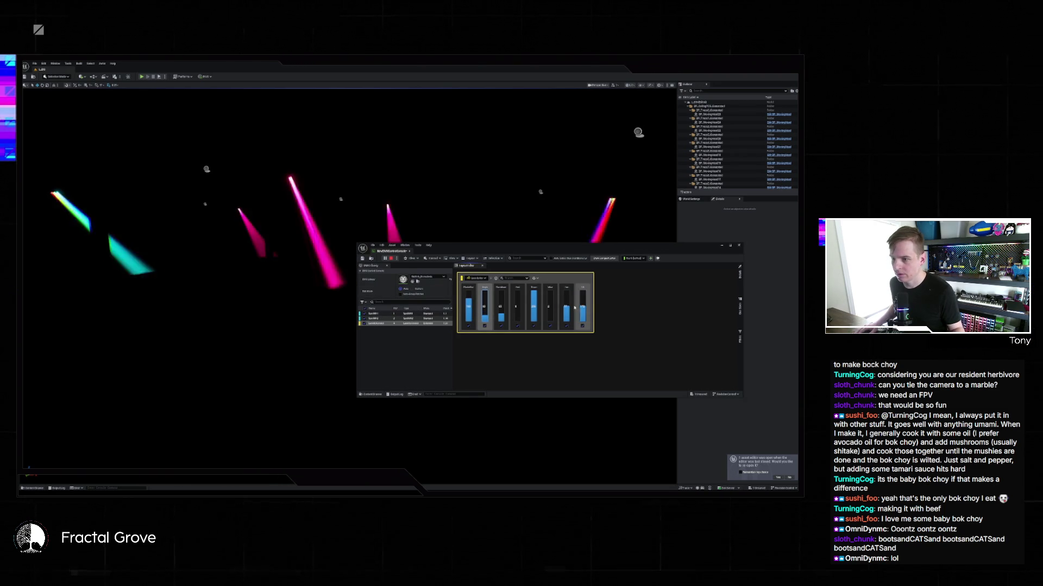
{"action": "left_click_drag", "start_coordinate": [501, 307], "coordinate": [501, 318]}
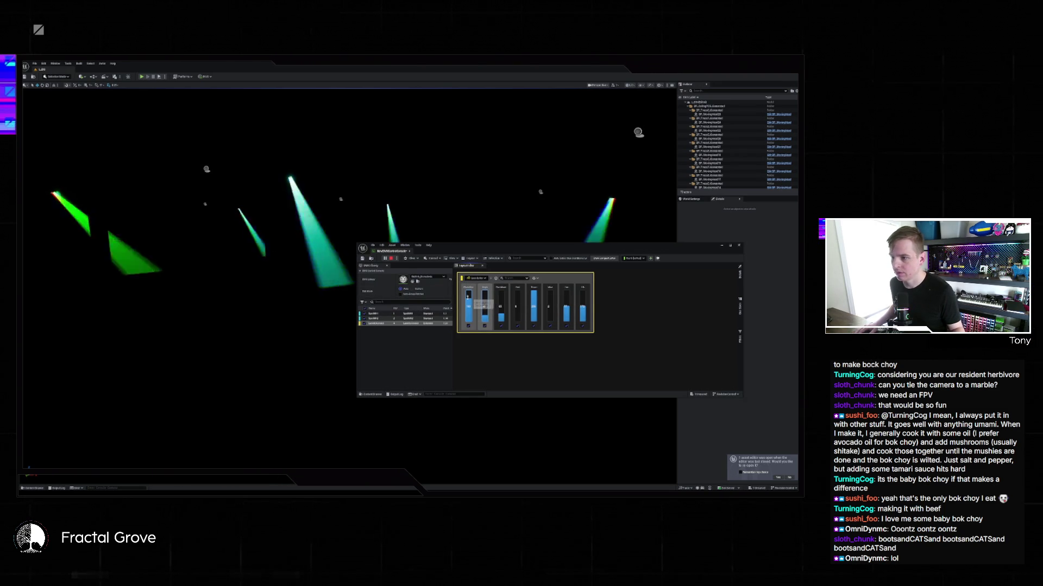
{"action": "left_click", "coordinate": [375, 314]}
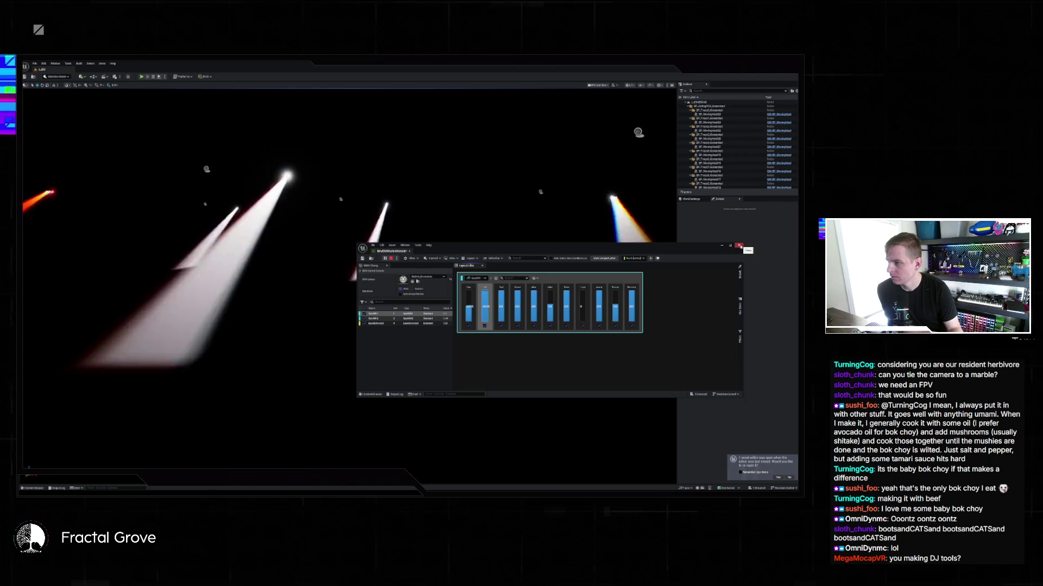
Close the DMX console and bring up the project's Content Drawer
{"action": "left_click", "coordinate": [739, 246]}
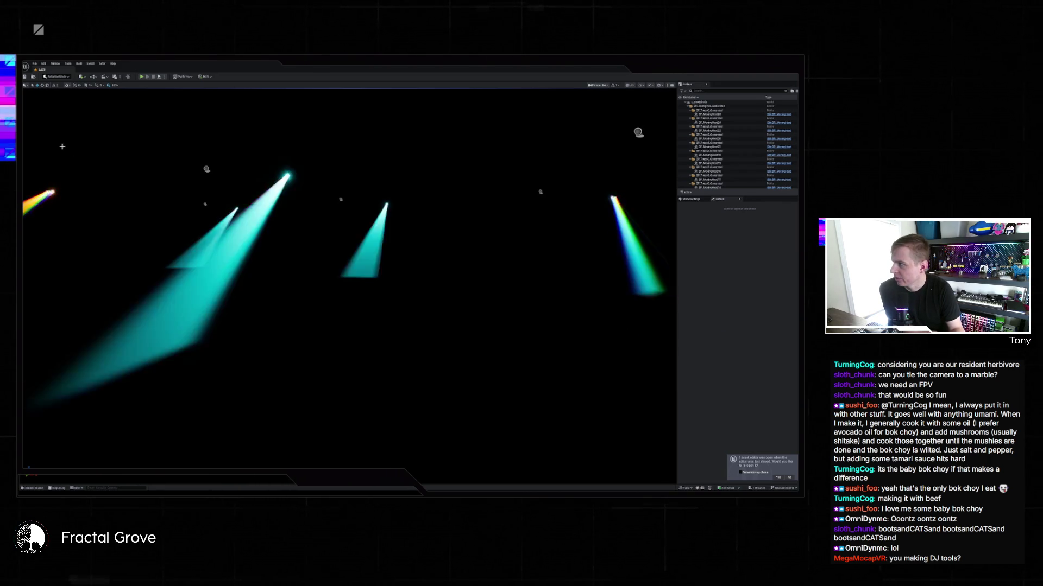
{"action": "left_click", "coordinate": [35, 64]}
{"action": "key", "text": "Escape"}
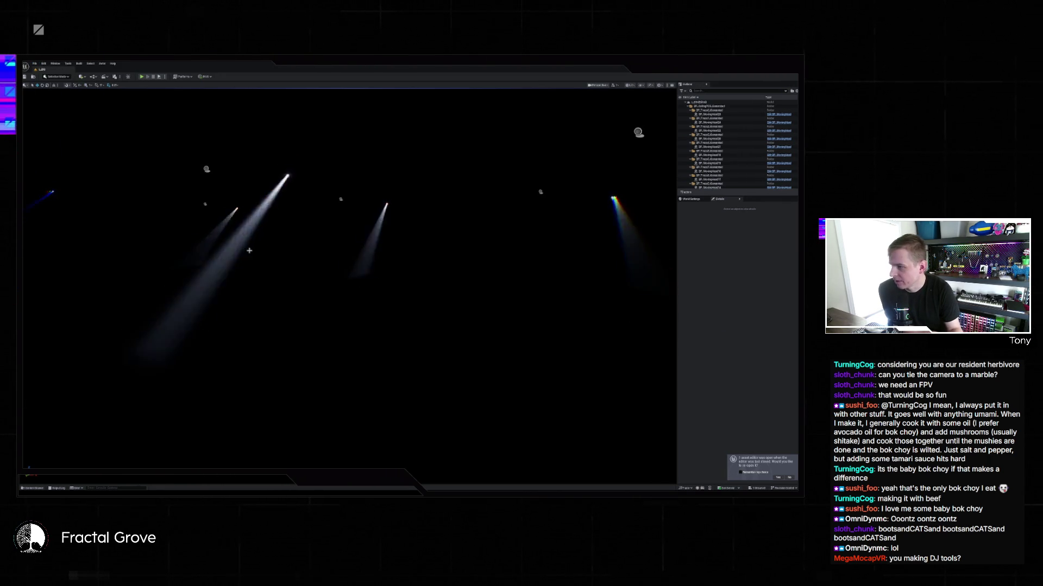
{"action": "key", "text": "ctrl+space"}
Go up to Content > Game in the drawer, then hide it to watch the colour-cycling beams
{"action": "left_click", "coordinate": [144, 407]}
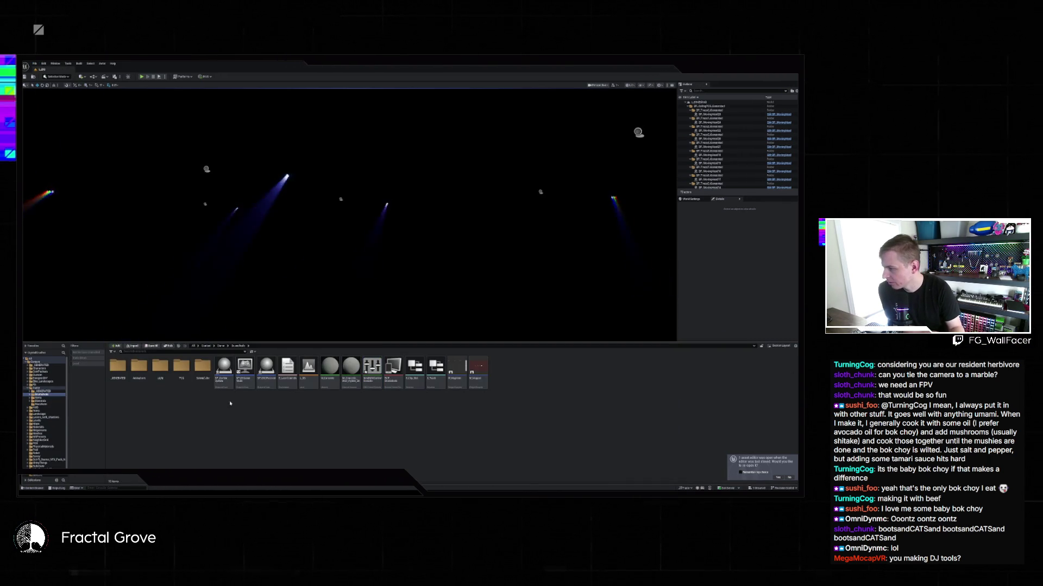
{"action": "left_click", "coordinate": [221, 346]}
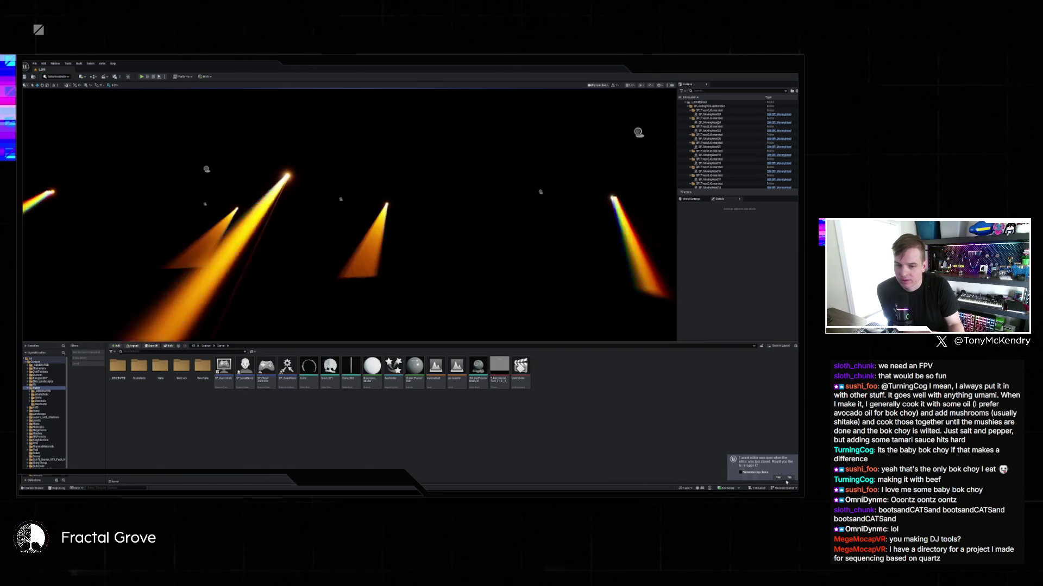
{"action": "left_click", "coordinate": [786, 481]}
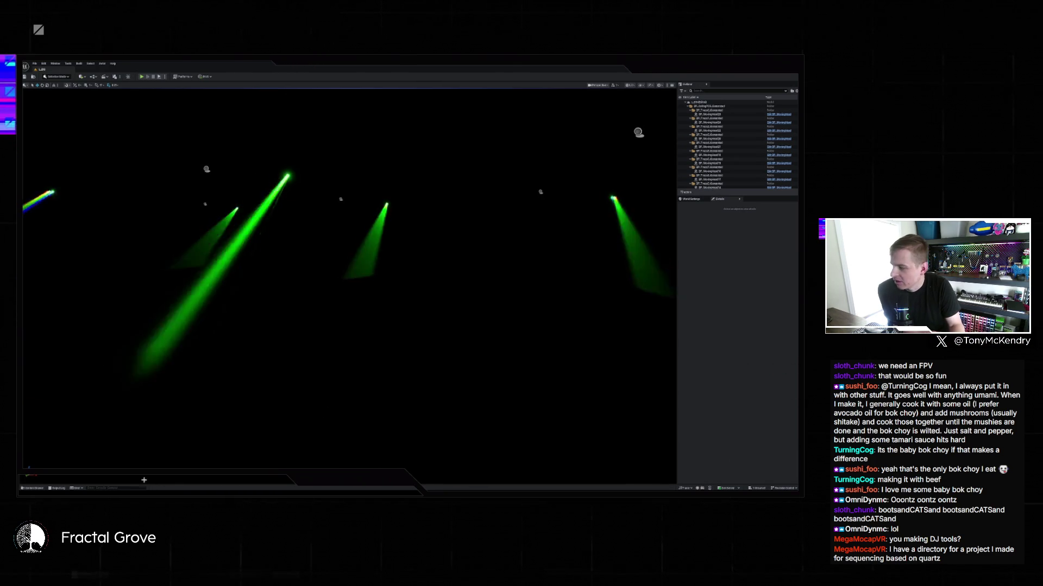
{"action": "left_click", "coordinate": [33, 488]}
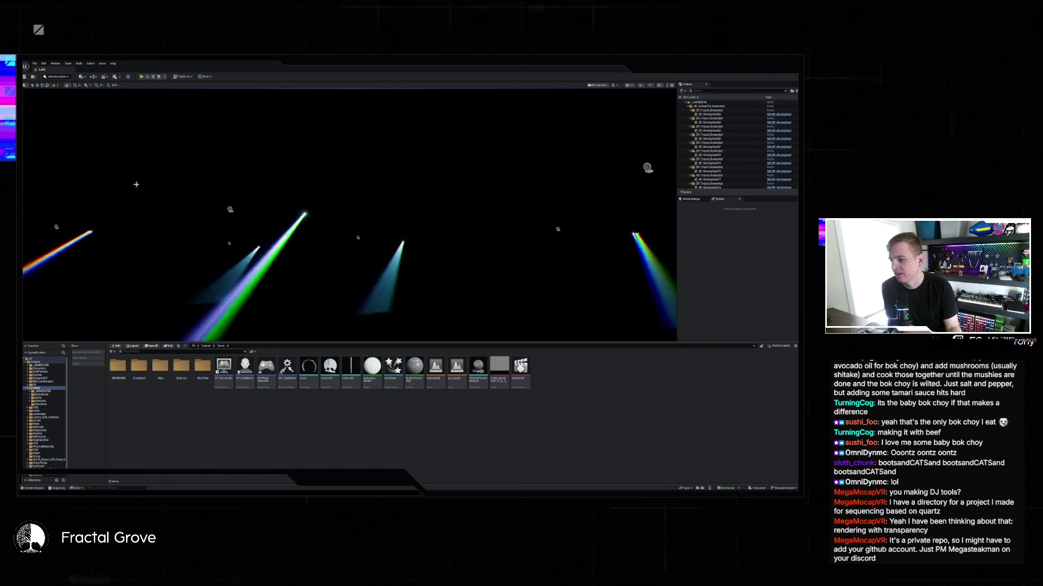
{"action": "key", "text": "ctrl+space"}
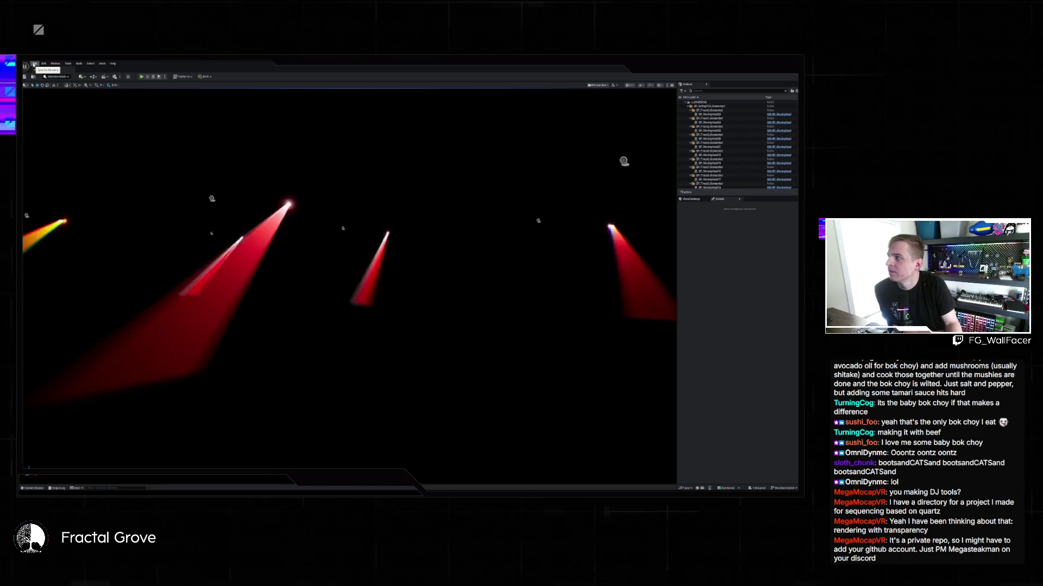
Load the recent level with the glass box, two dark cylinders and white ramp
{"action": "left_click", "coordinate": [35, 64]}
{"action": "mouse_move", "coordinate": [59, 93]}
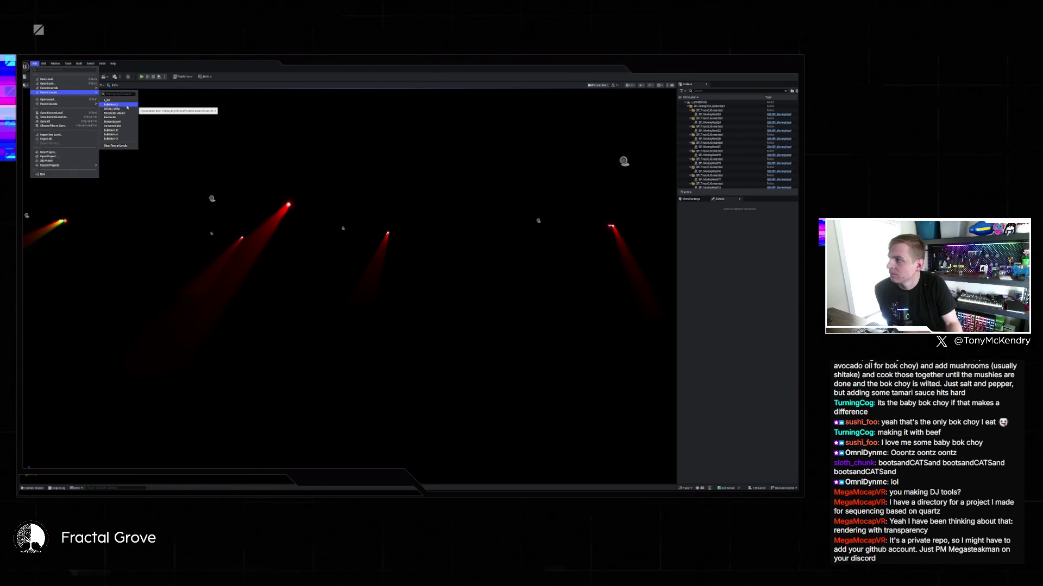
{"action": "left_click", "coordinate": [128, 106]}
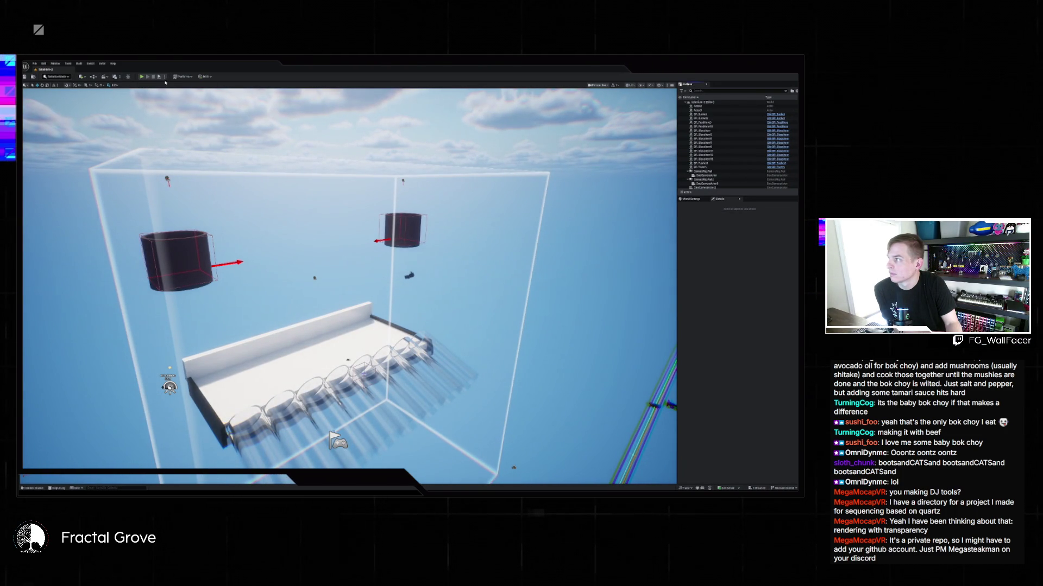
{"action": "left_click", "coordinate": [34, 63]}
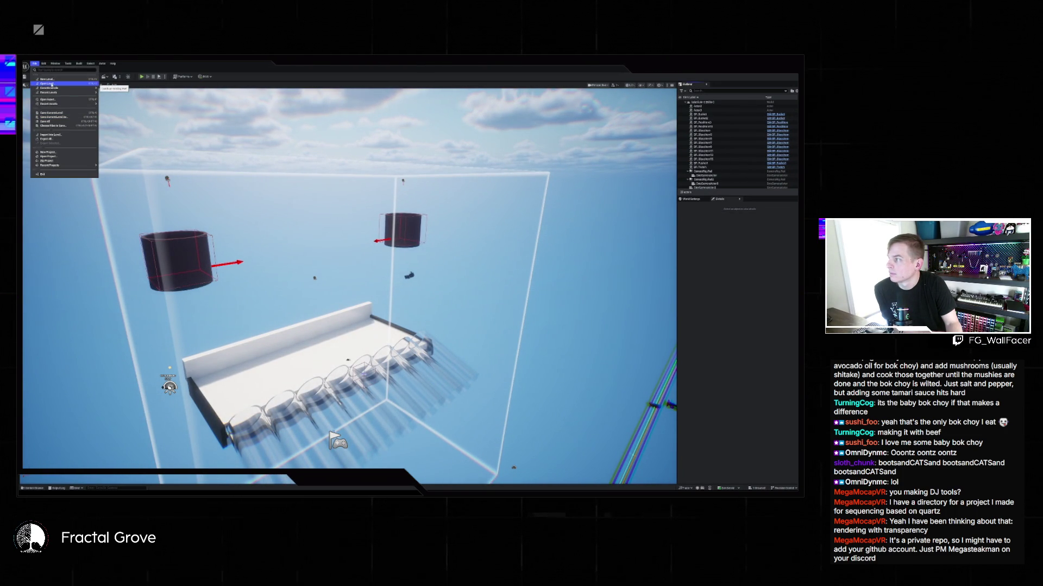
Open the map from Content > Maps, choosing Save Selected for pending changes
{"action": "mouse_move", "coordinate": [60, 165]}
{"action": "left_click", "coordinate": [35, 488]}
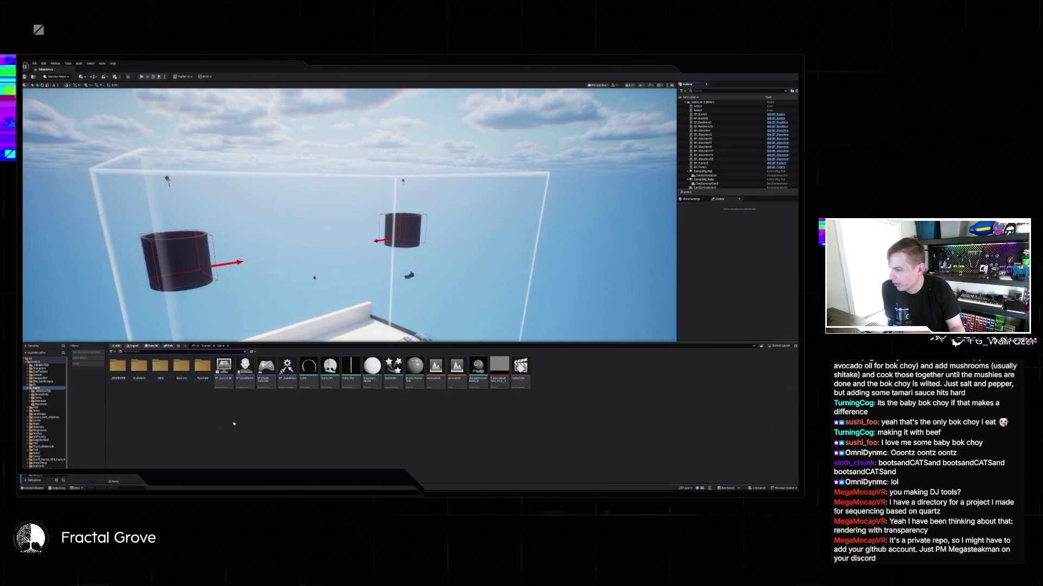
{"action": "left_click", "coordinate": [206, 346]}
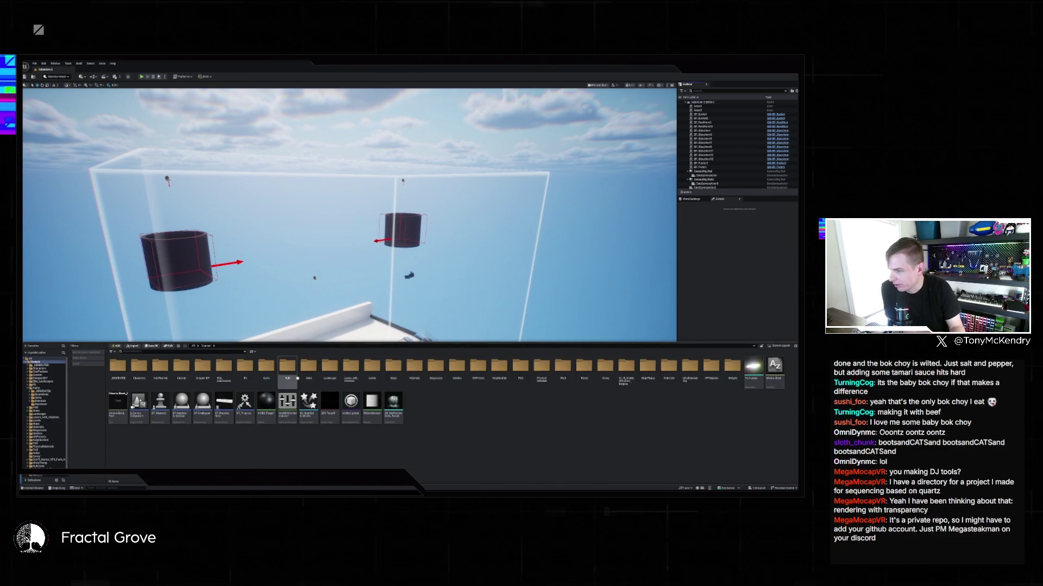
{"action": "double_click", "coordinate": [393, 367]}
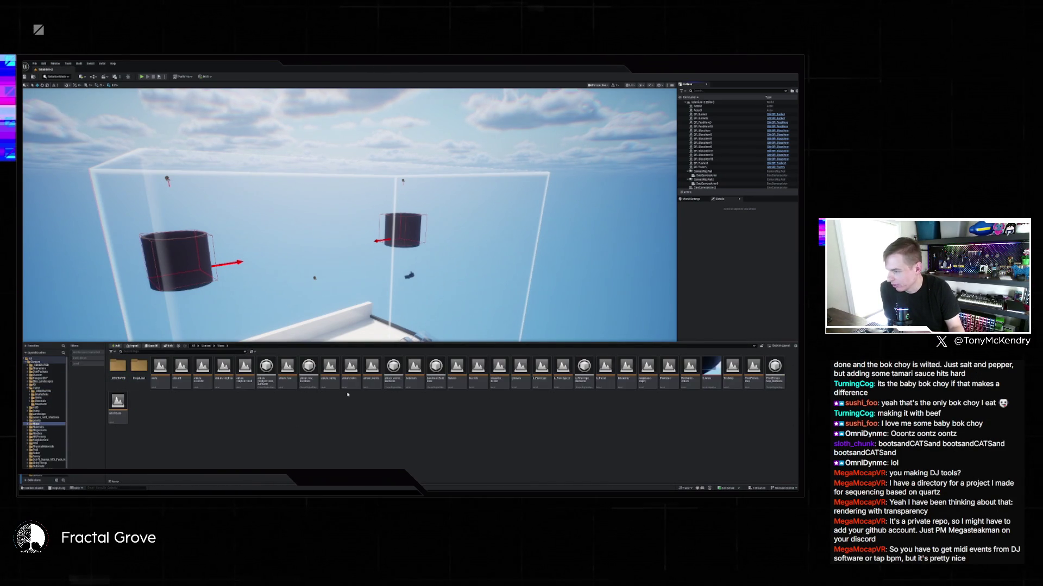
{"action": "double_click", "coordinate": [183, 367]}
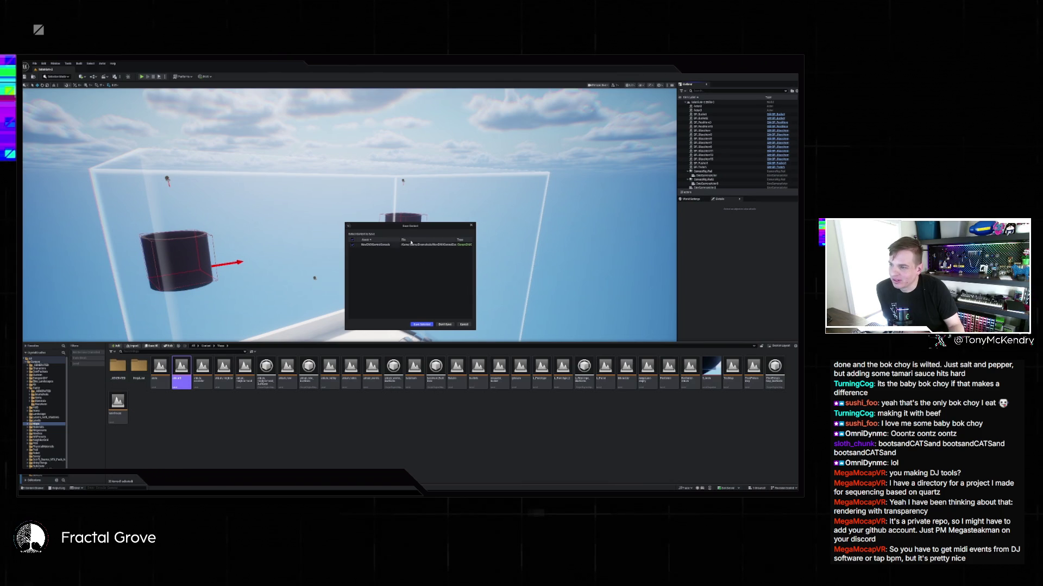
{"action": "left_click", "coordinate": [445, 324]}
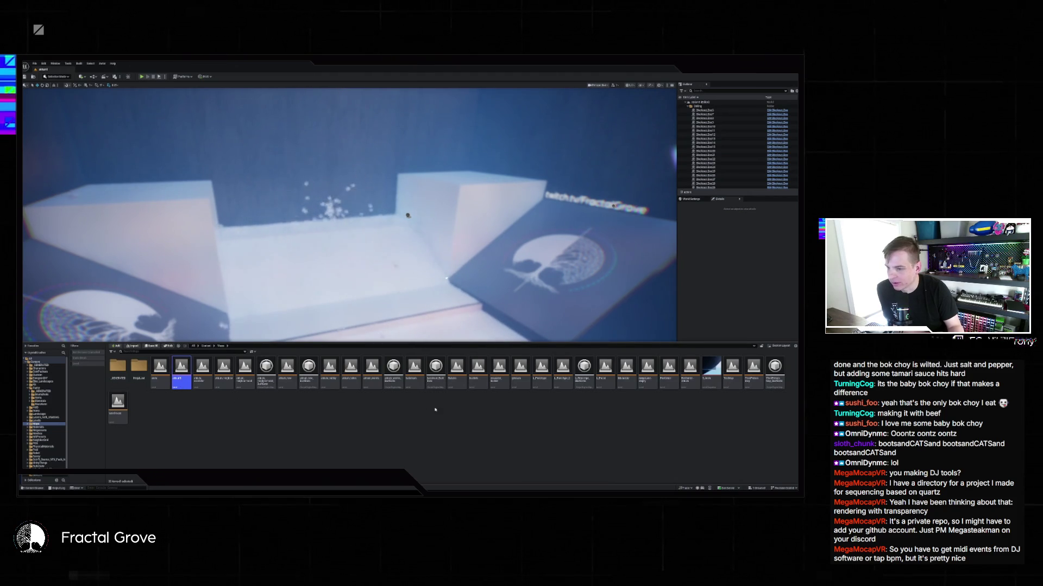
Browse to the Scoreboards subfolder and open L_BS, choosing Save Selected for pending changes
{"action": "key", "text": "alt+Left"}
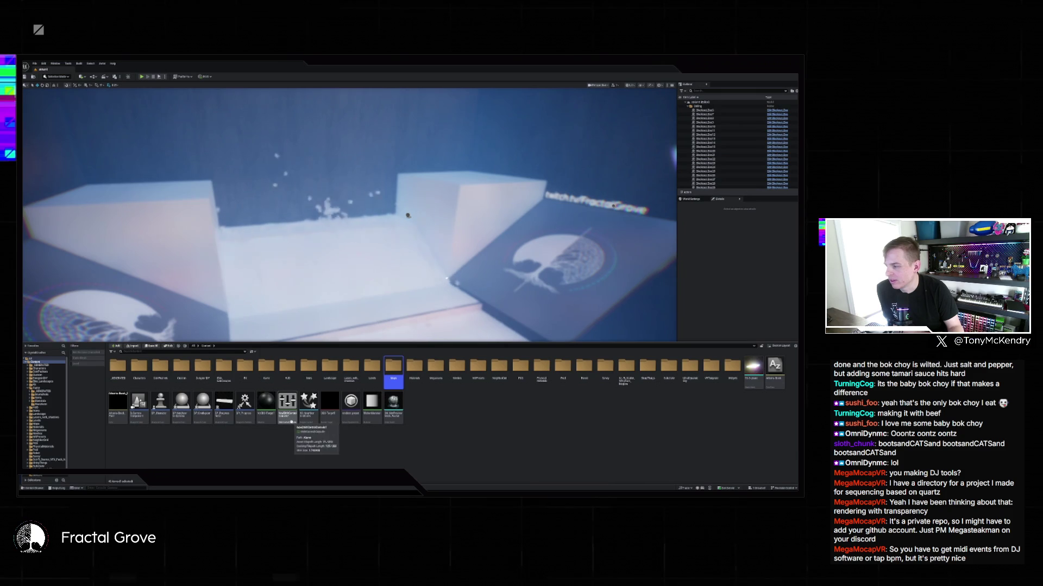
{"action": "double_click", "coordinate": [393, 367]}
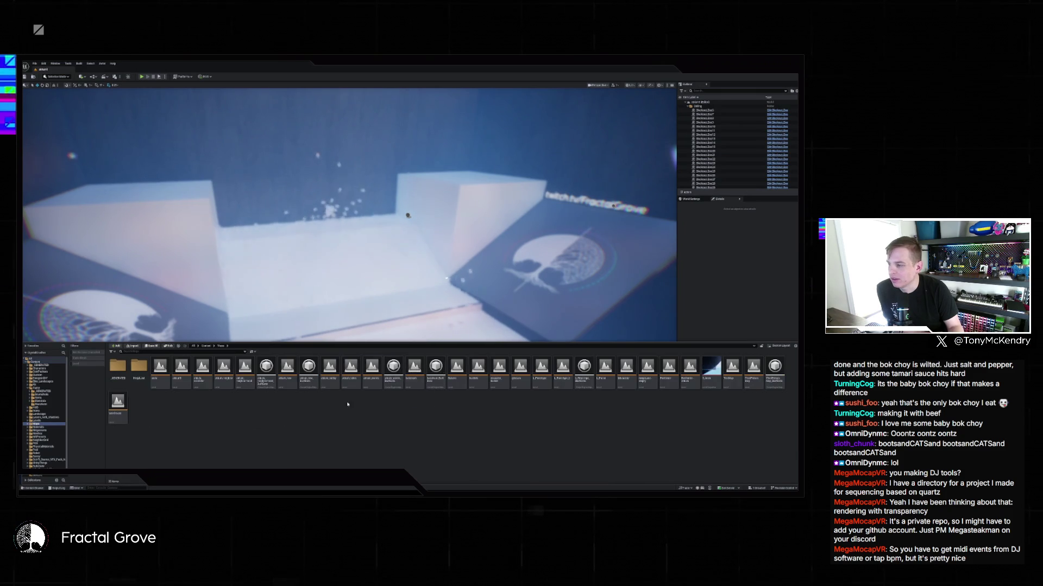
{"action": "key", "text": "alt+Left"}
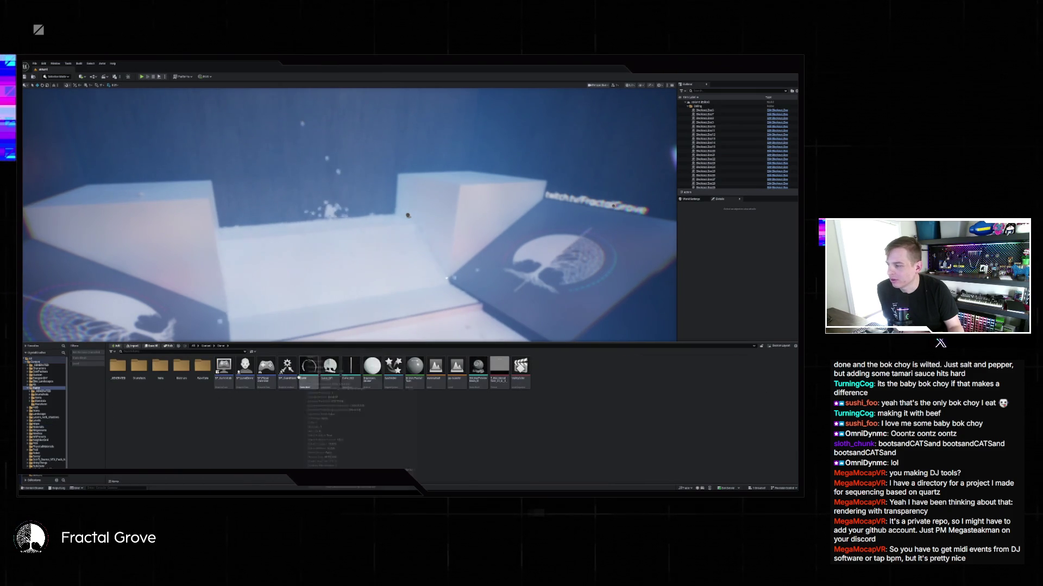
{"action": "double_click", "coordinate": [139, 367]}
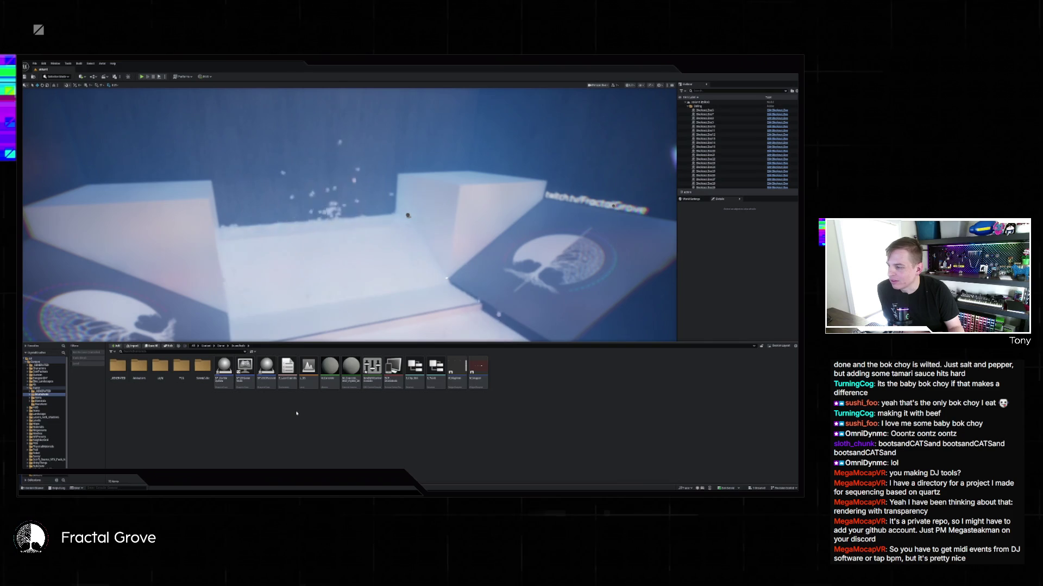
{"action": "left_click", "coordinate": [308, 369]}
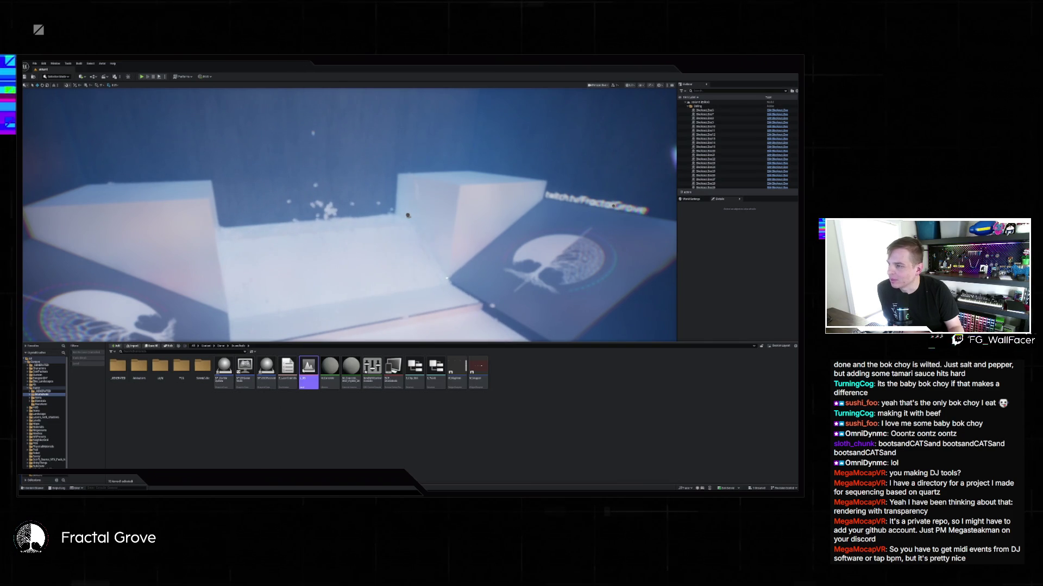
{"action": "key", "text": "ctrl+shift+s"}
{"action": "left_click", "coordinate": [429, 324]}
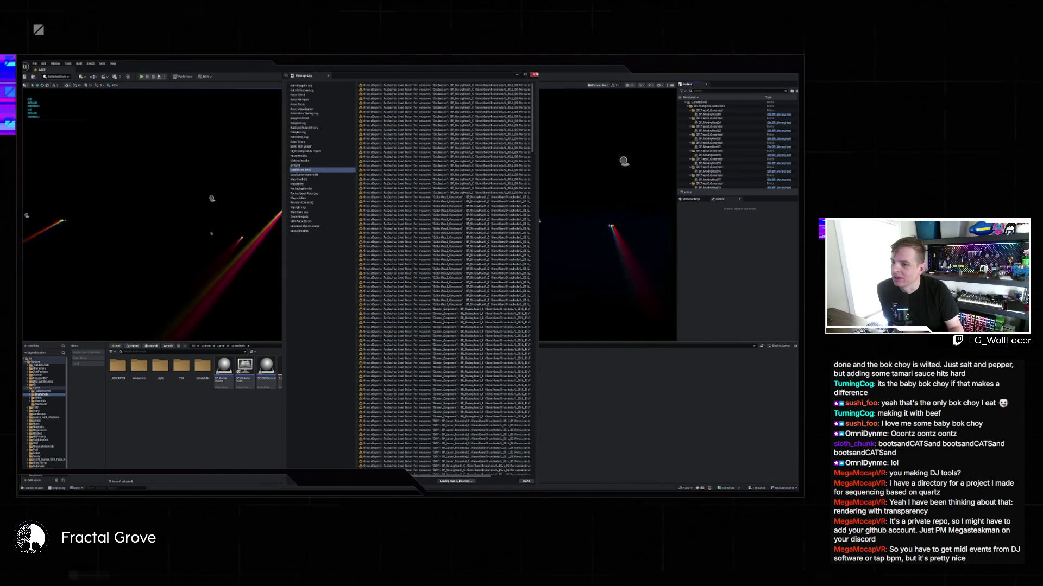
Move the Message Log aside, select a moving head, and open the DMX Control Console asset
{"action": "left_click_drag", "start_coordinate": [532, 73], "coordinate": [801, 71]}
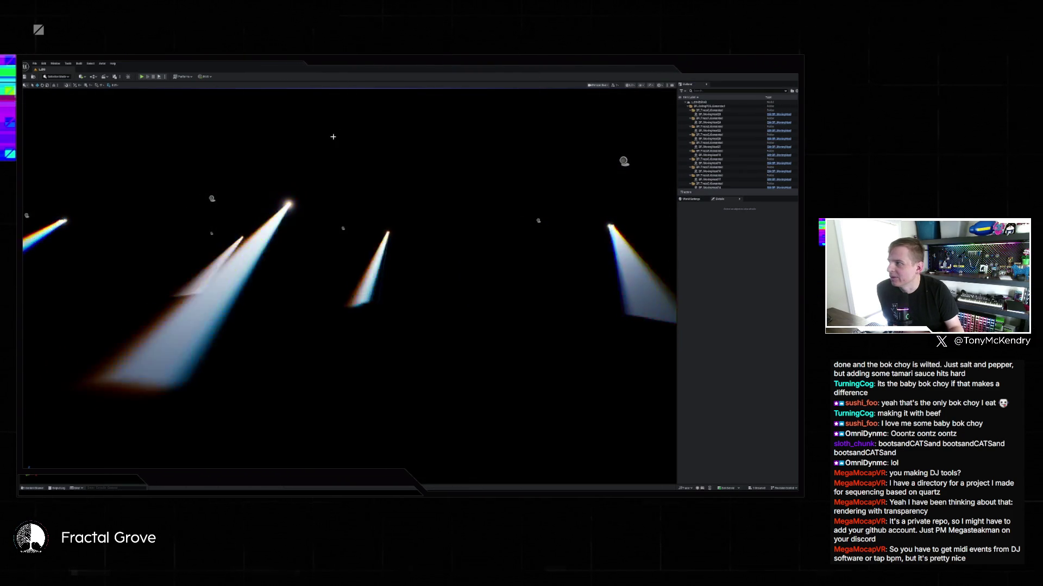
{"action": "left_click", "coordinate": [274, 242]}
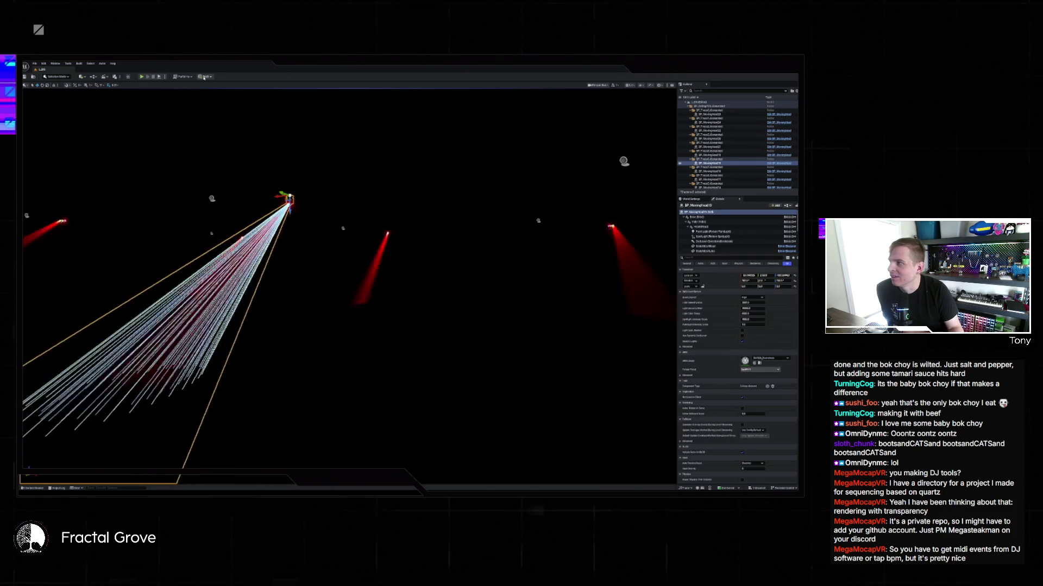
{"action": "key", "text": "ctrl+space"}
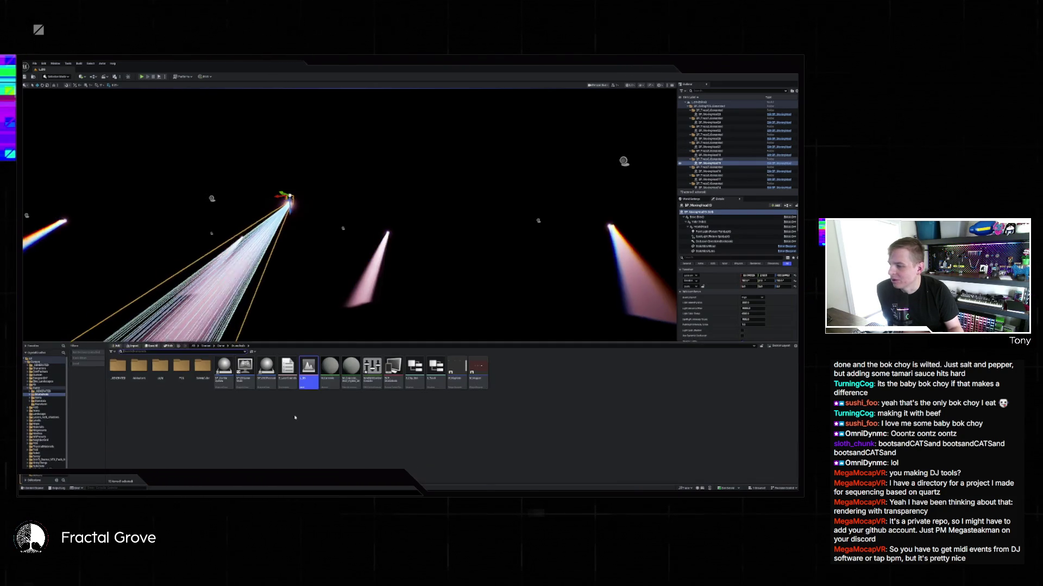
{"action": "double_click", "coordinate": [372, 369]}
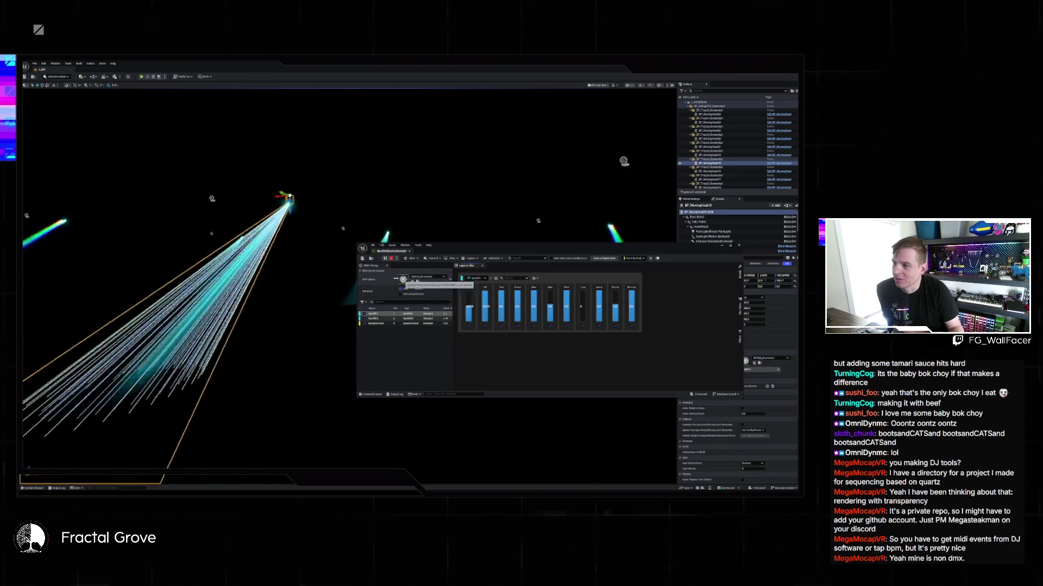
Play then stop the DMX console, select BP_CeilingPOD, and close the console window
{"action": "left_click", "coordinate": [384, 259]}
{"action": "left_click", "coordinate": [389, 260]}
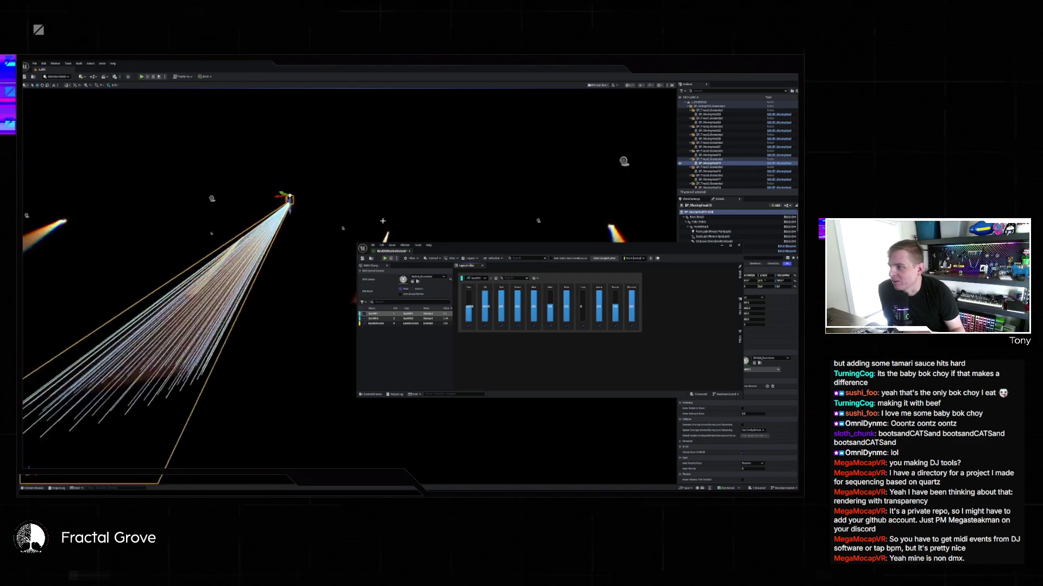
{"action": "left_click", "coordinate": [383, 221]}
{"action": "left_click", "coordinate": [739, 246]}
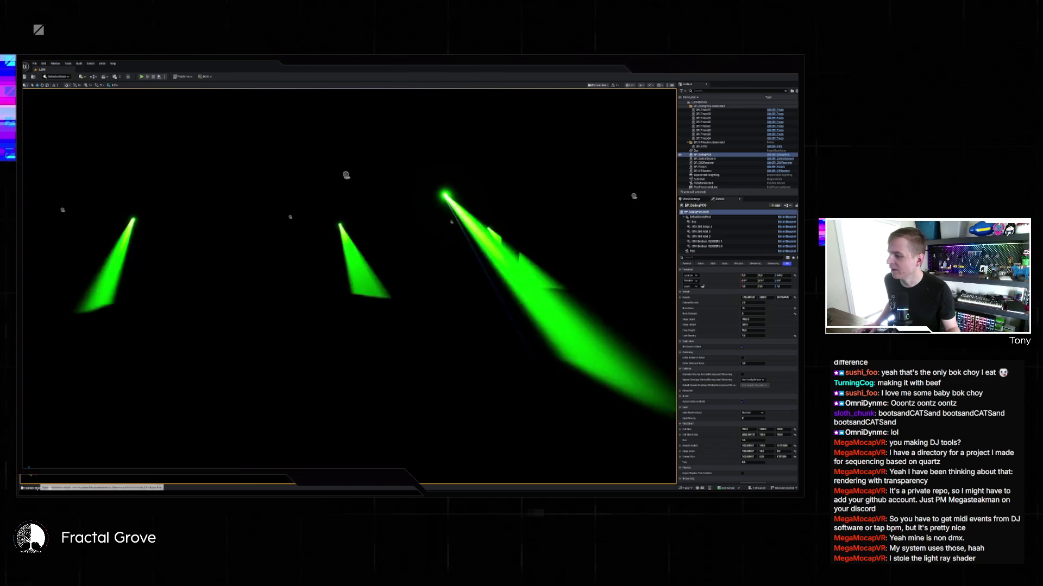
Open and dismiss the Content Drawer, then show the File > Recent Levels list
{"action": "key", "text": "ctrl+space"}
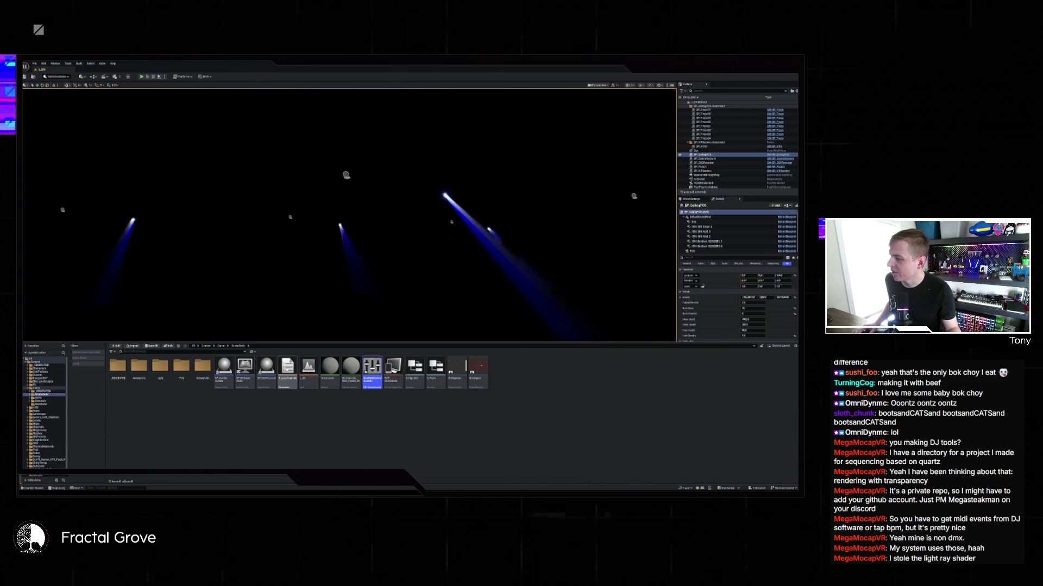
{"action": "left_click", "coordinate": [364, 252]}
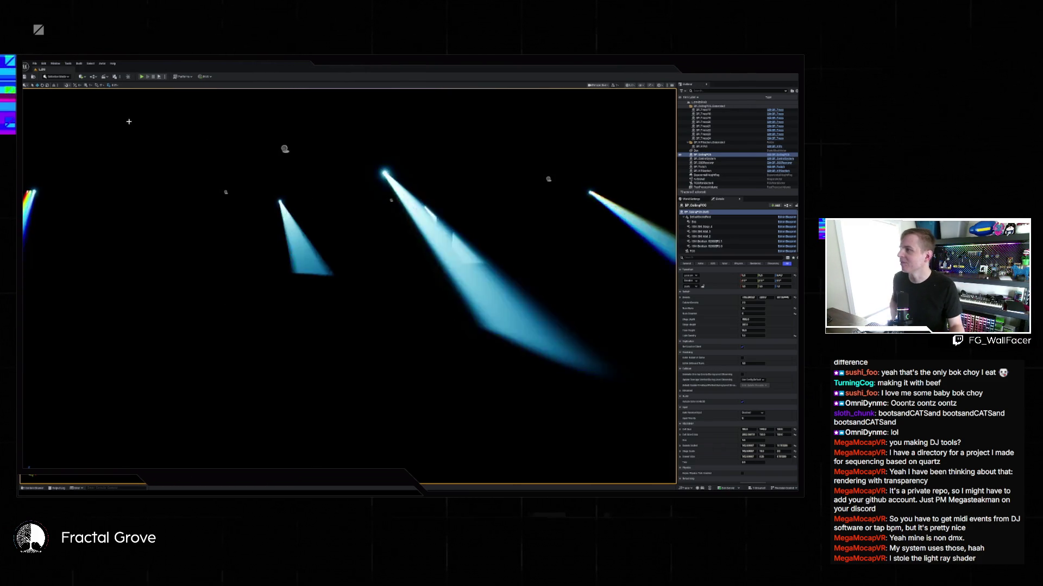
{"action": "left_click", "coordinate": [35, 63]}
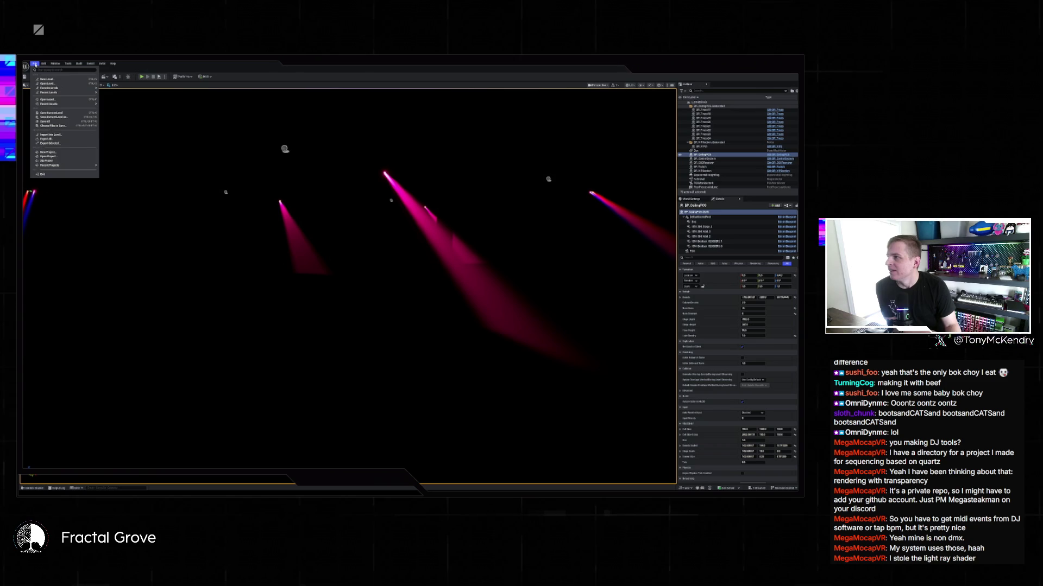
{"action": "mouse_move", "coordinate": [43, 64]}
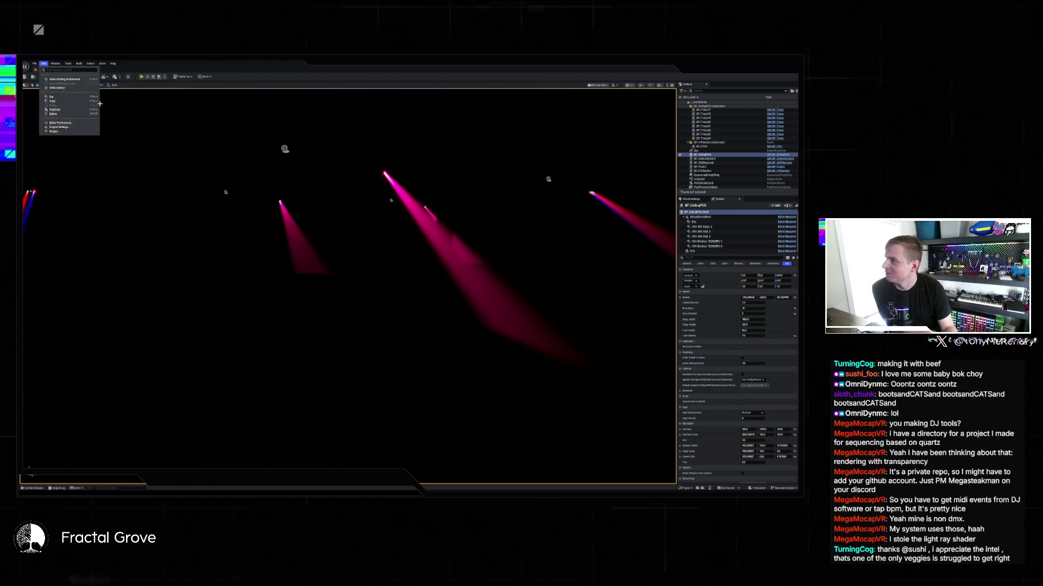
{"action": "mouse_move", "coordinate": [51, 95]}
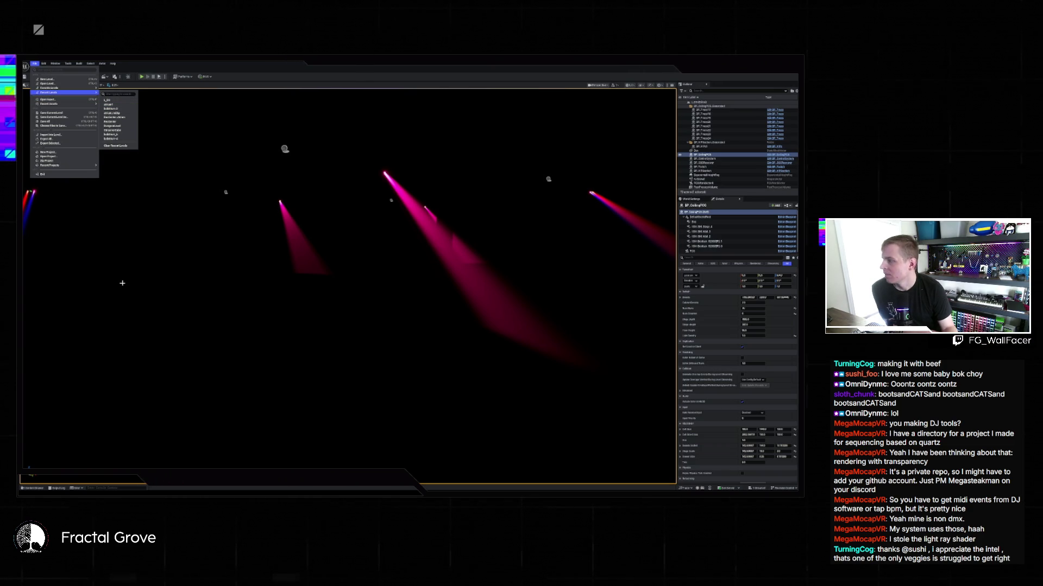
Filter the drawer to level assets under Content and open the ceiling-panel level, choosing Save Selected
{"action": "left_click", "coordinate": [111, 100]}
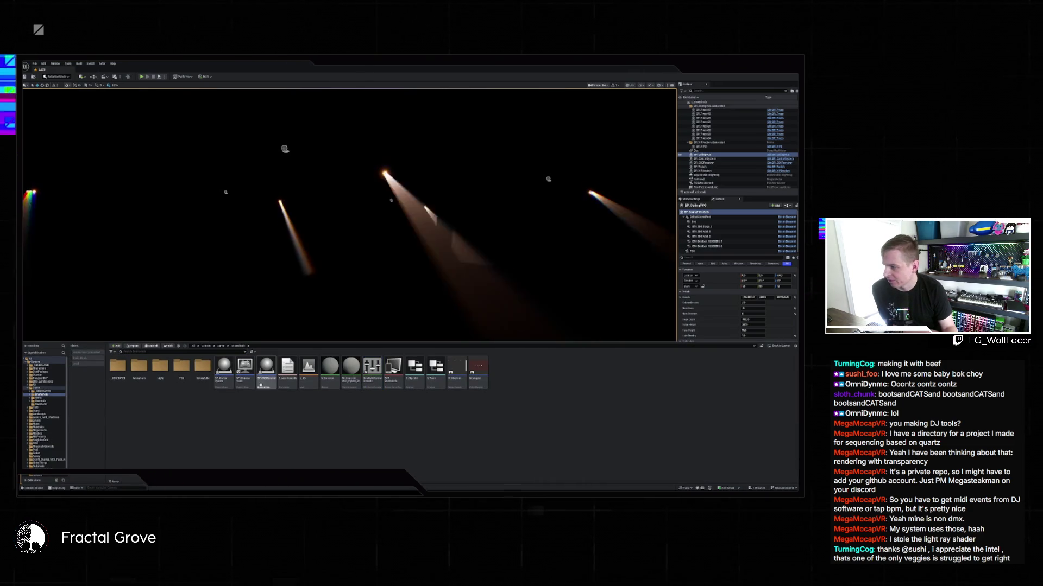
{"action": "left_click", "coordinate": [44, 388]}
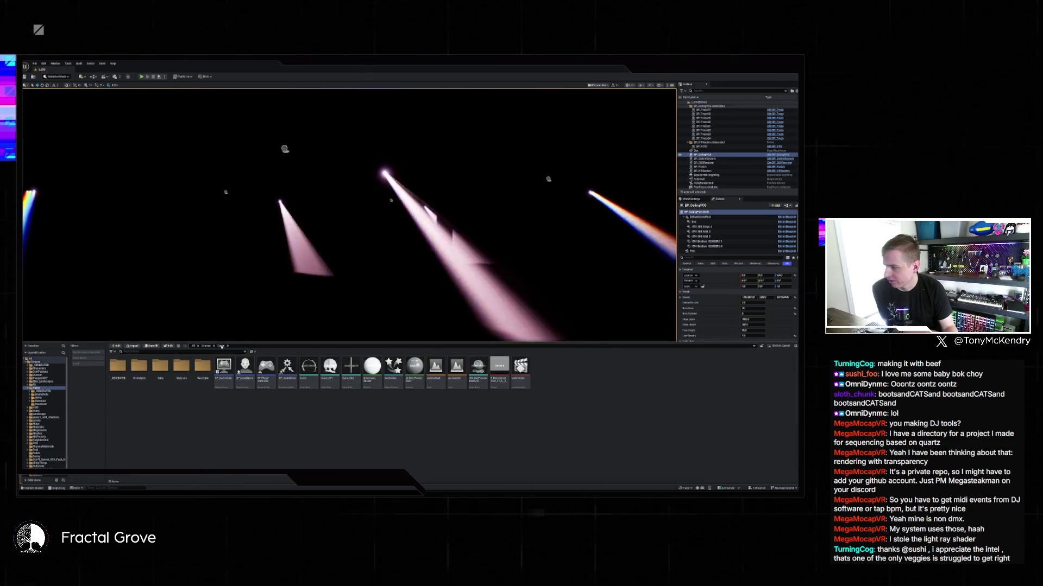
{"action": "left_click", "coordinate": [76, 363]}
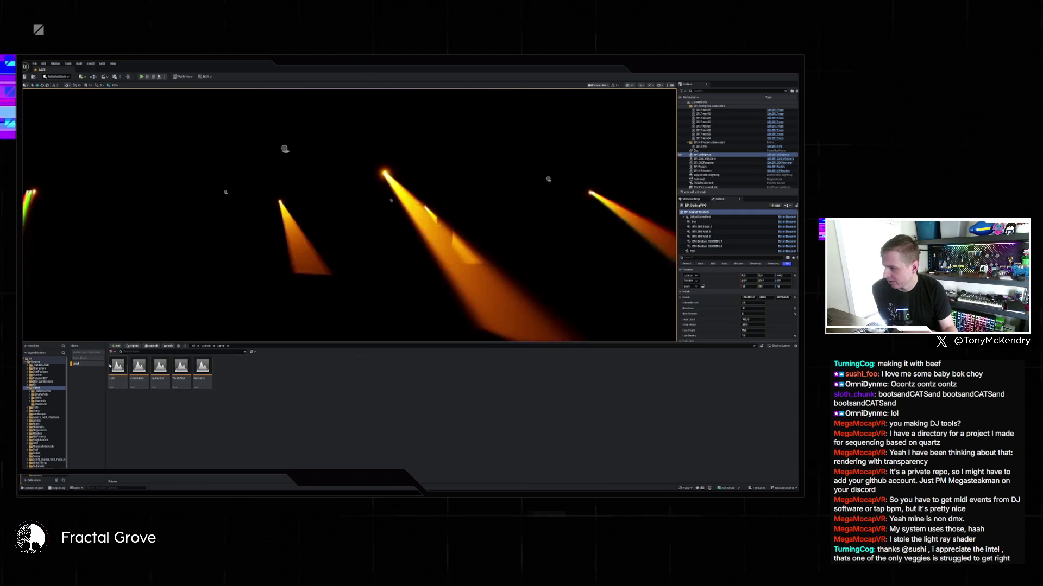
{"action": "left_click", "coordinate": [206, 346]}
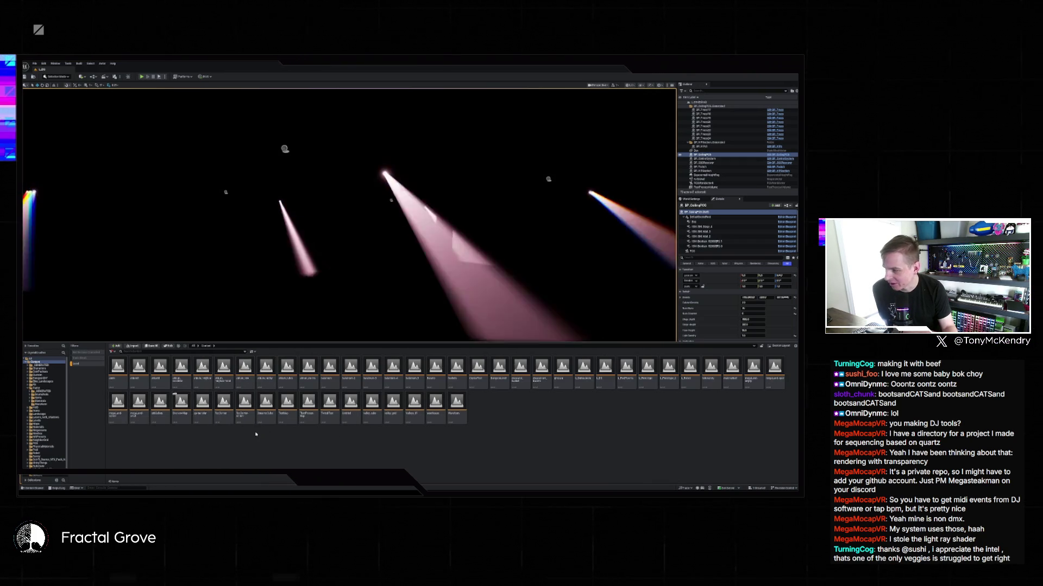
{"action": "left_click", "coordinate": [223, 404]}
{"action": "key", "text": "ctrl+shift+s"}
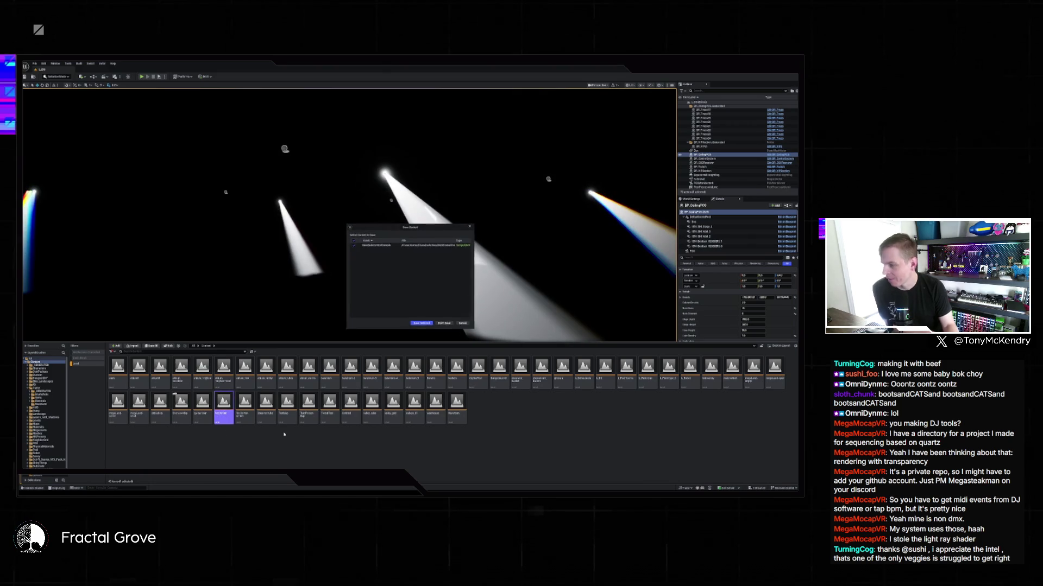
{"action": "left_click", "coordinate": [445, 324]}
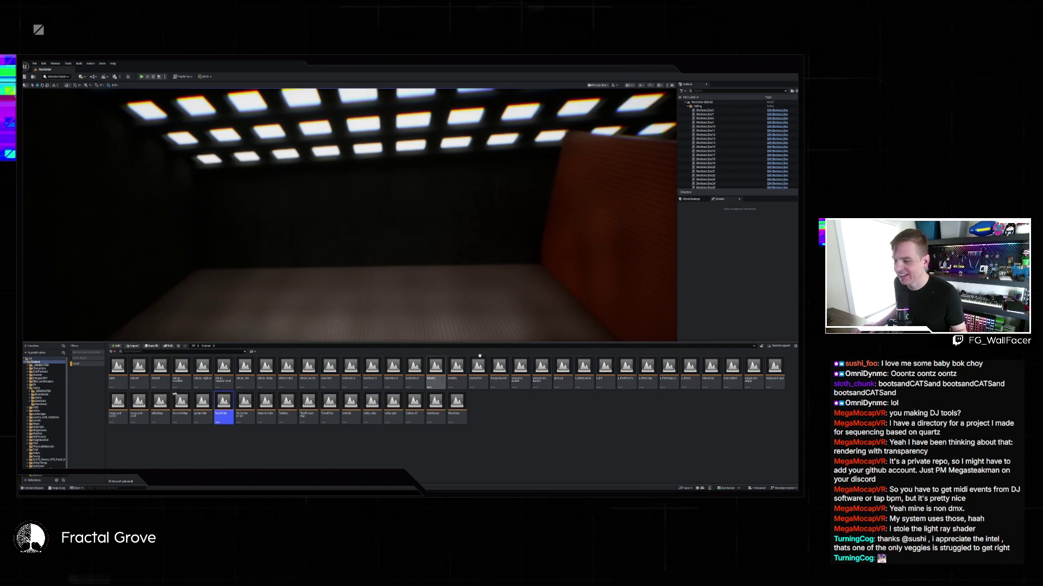
Open the pusher level with the rainbow screen, discarding changes to the current level
{"action": "double_click", "coordinate": [161, 368]}
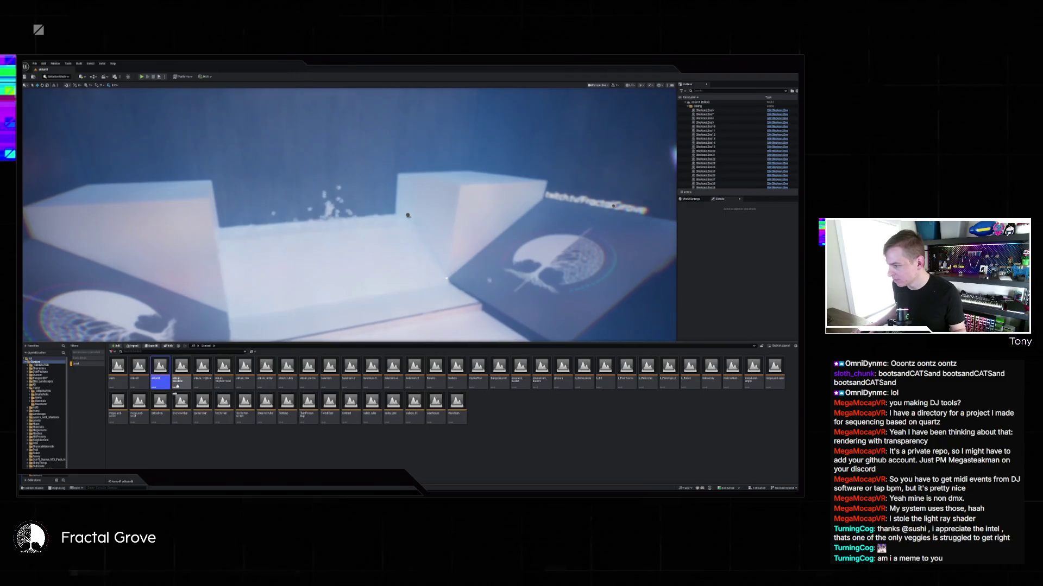
{"action": "double_click", "coordinate": [245, 377]}
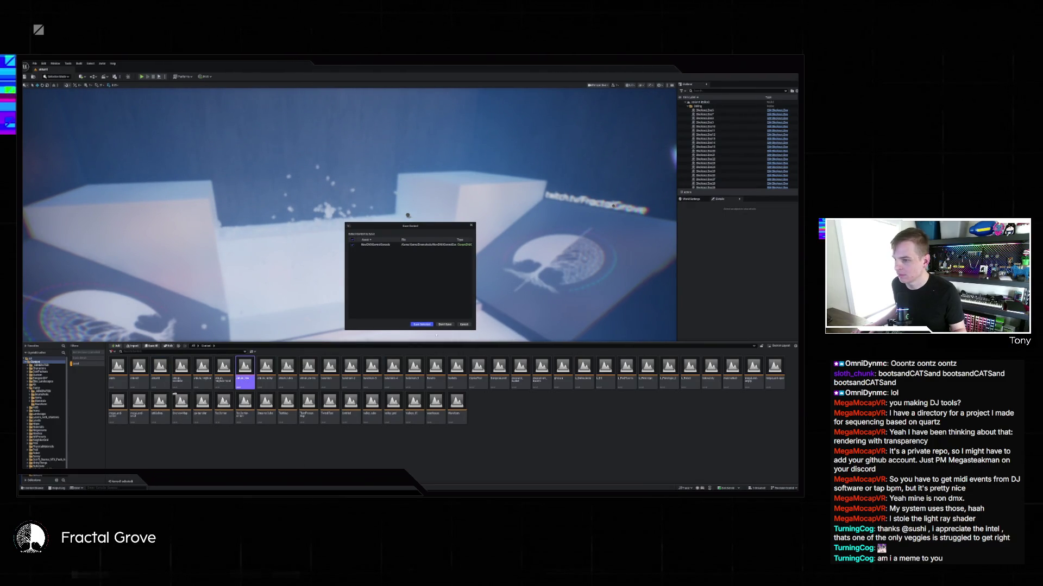
{"action": "left_click", "coordinate": [444, 324]}
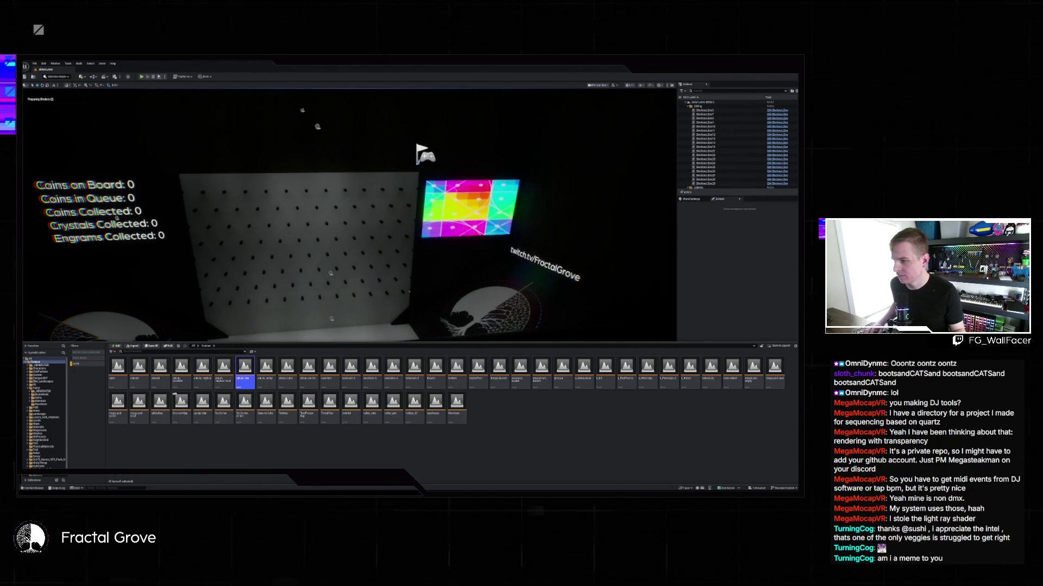
Hide the content drawer and move the view across the board to see the player start
{"action": "left_click", "coordinate": [460, 325]}
{"action": "key", "text": "Escape"}
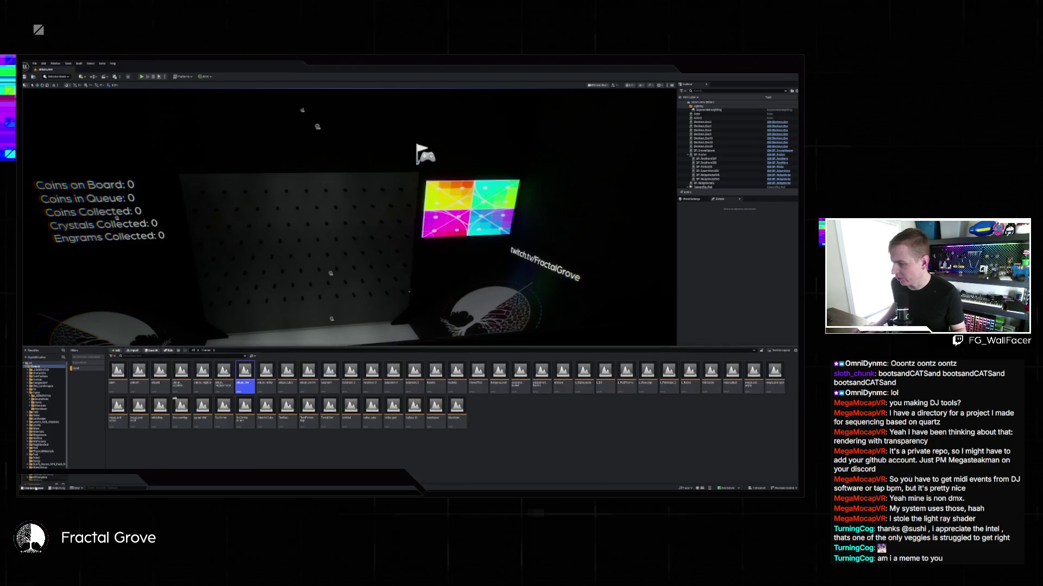
{"action": "key", "text": "ctrl+space"}
{"action": "scroll", "coordinate": [348, 272], "scroll_direction": "down", "scroll_amount": 3}
{"action": "scroll", "coordinate": [348, 271], "scroll_direction": "up", "scroll_amount": 3}
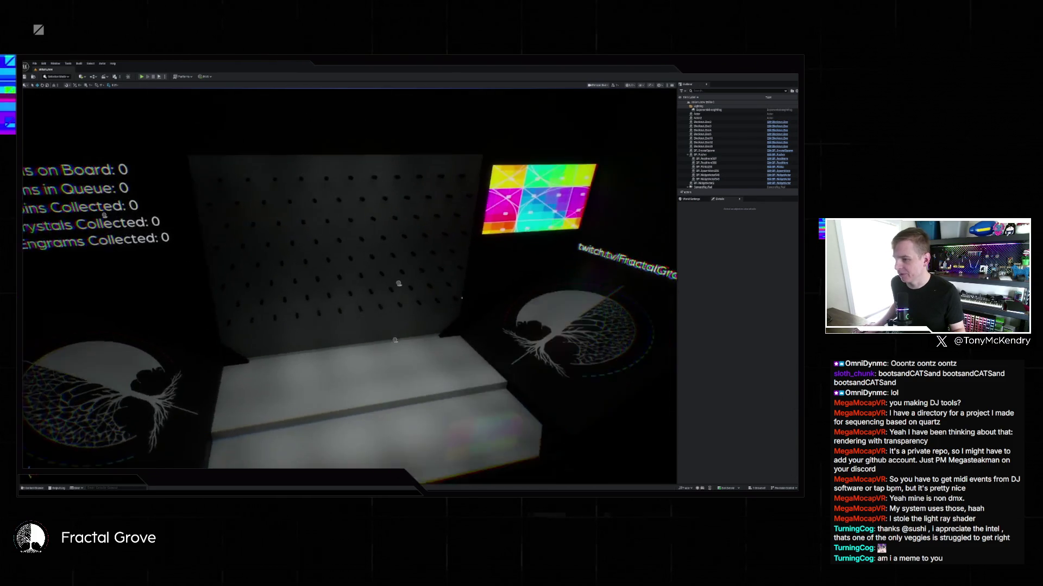
{"action": "key", "text": "d"}
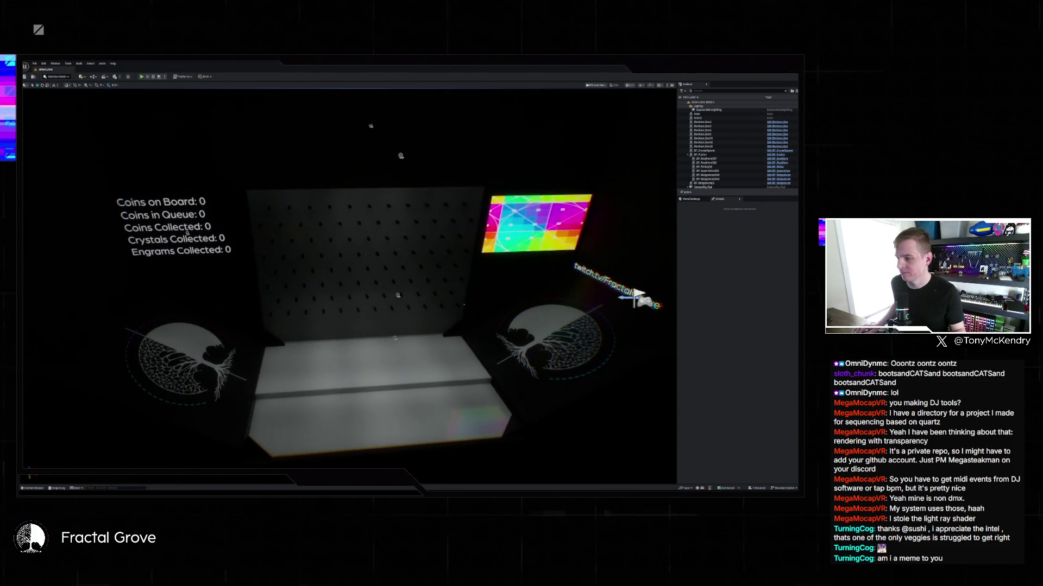
{"action": "key", "text": "s"}
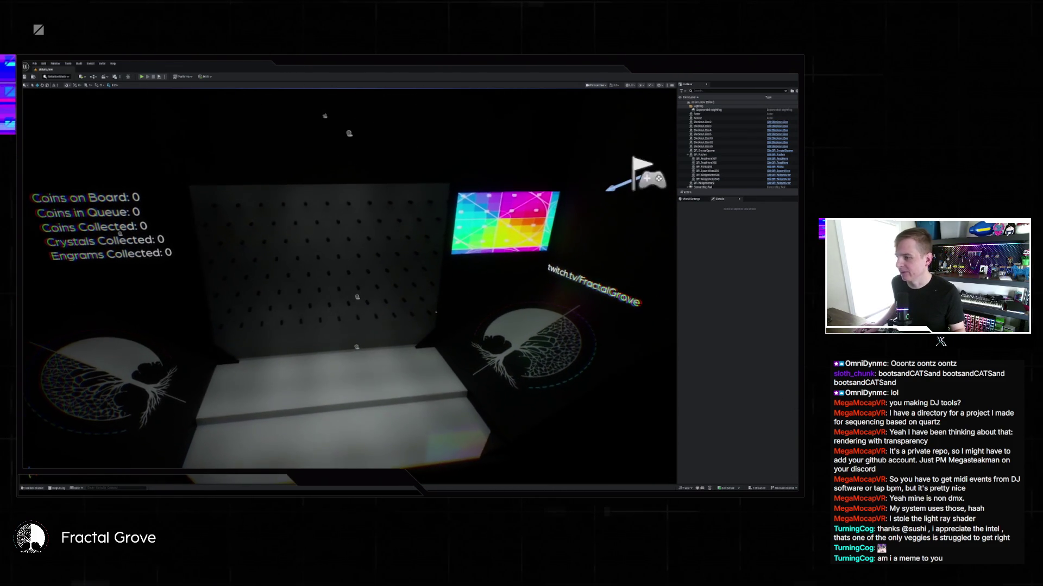
Move the view closer to the peg board and start a Play-in-Editor session
{"action": "right_click", "coordinate": [401, 269]}
{"action": "key", "text": "Escape"}
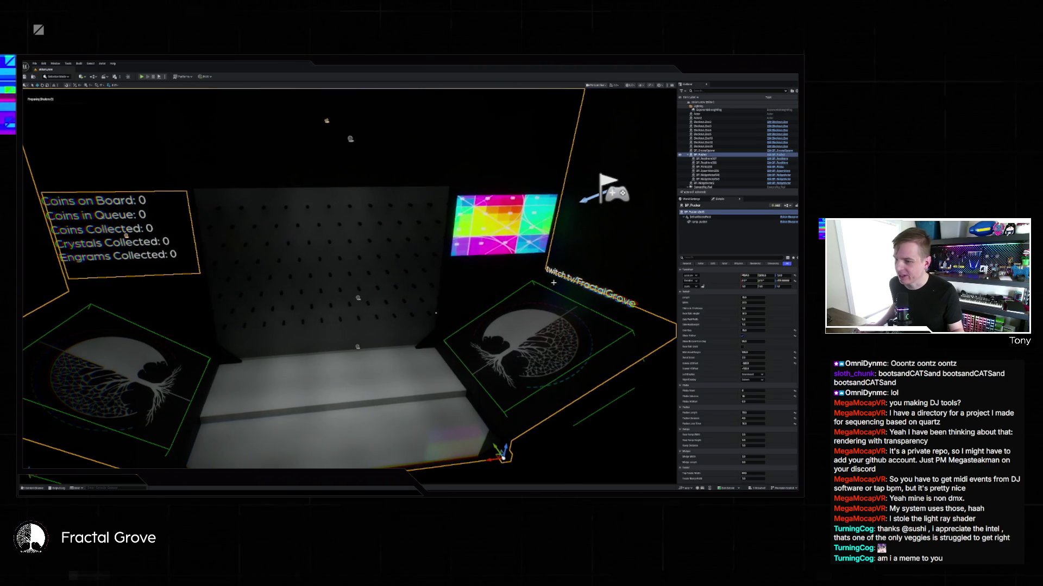
{"action": "key", "text": "w"}
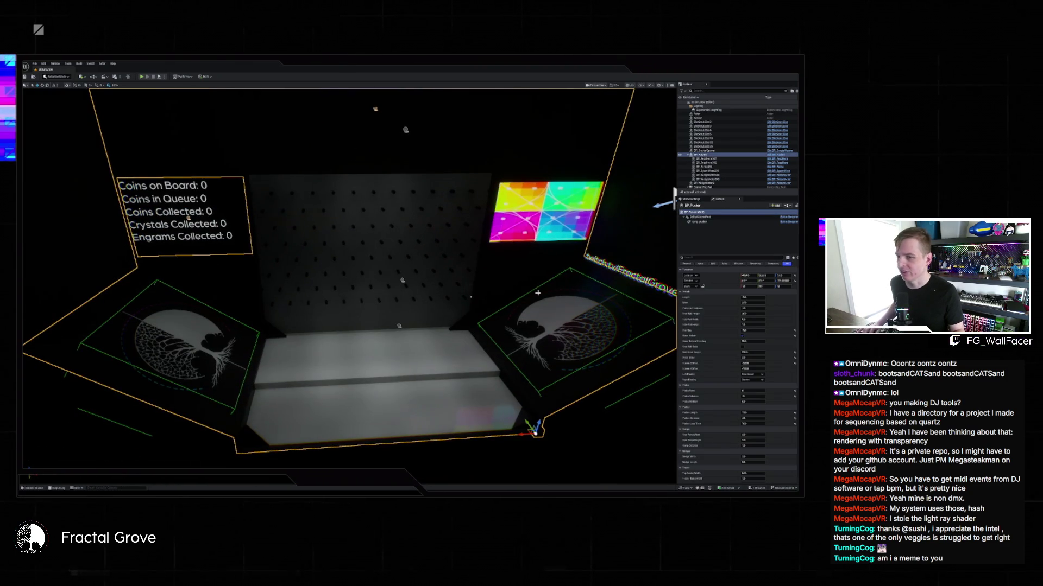
{"action": "key", "text": "Escape"}
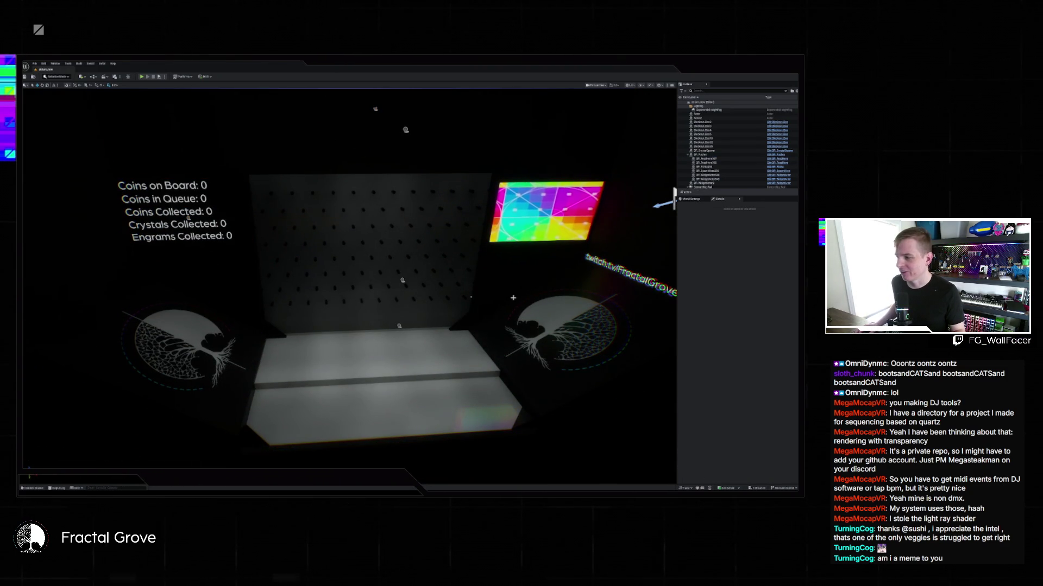
{"action": "key", "text": "d"}
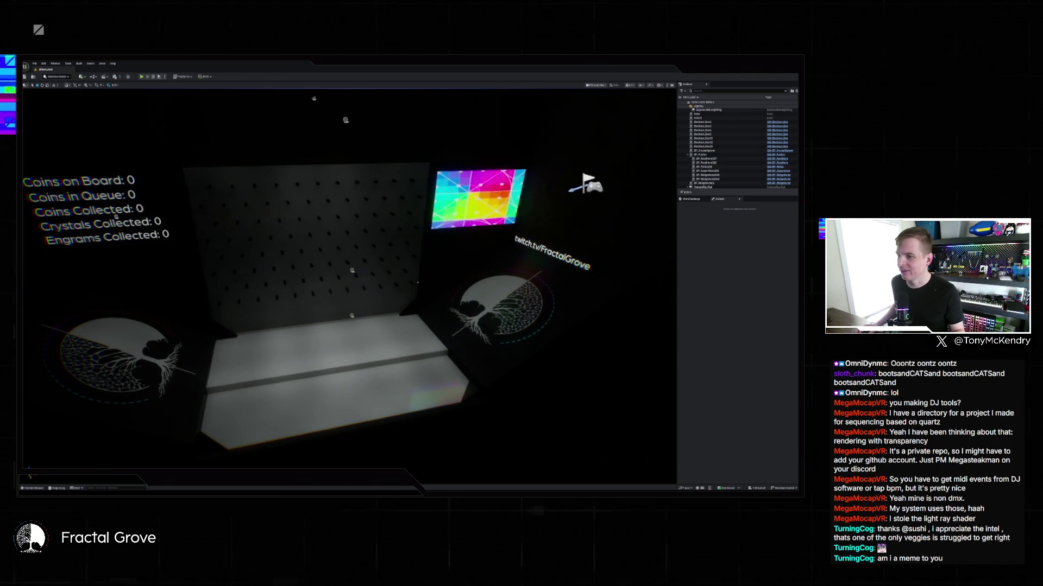
{"action": "key", "text": "a"}
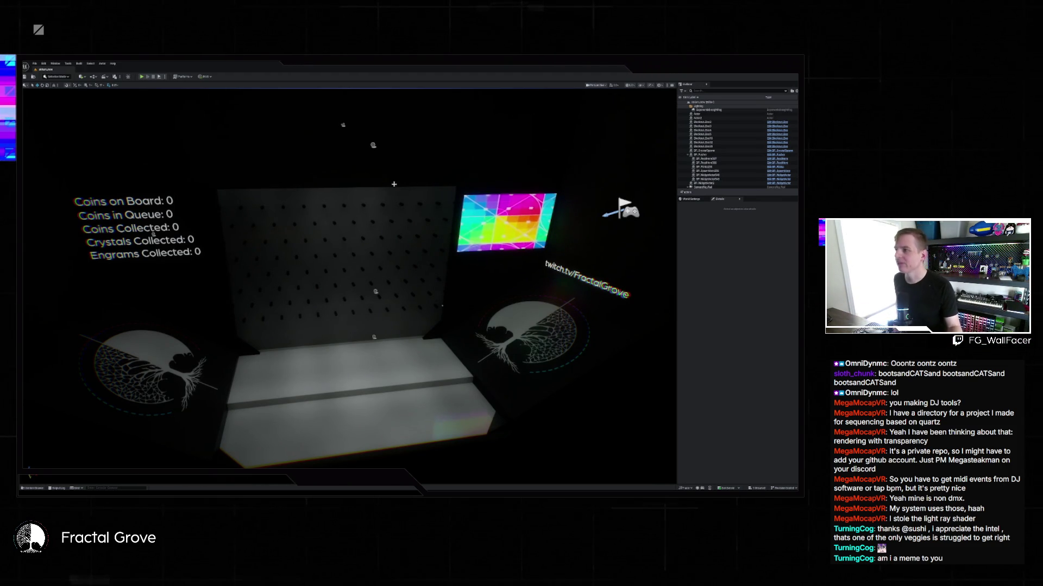
{"action": "key", "text": "alt+p"}
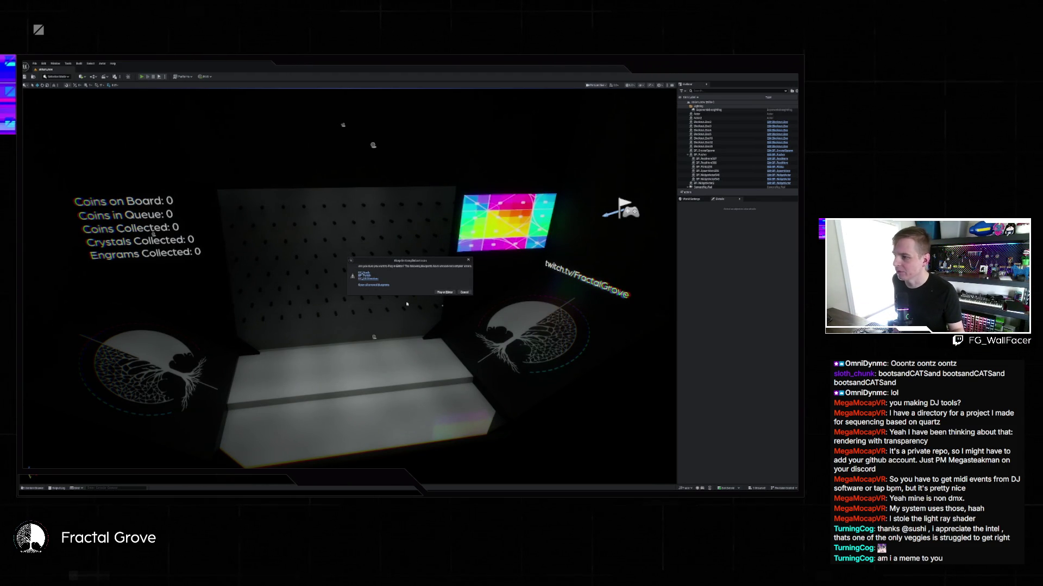
Playtest the level despite the compile errors, stop it, then open the Level Blueprint
{"action": "left_click", "coordinate": [444, 292]}
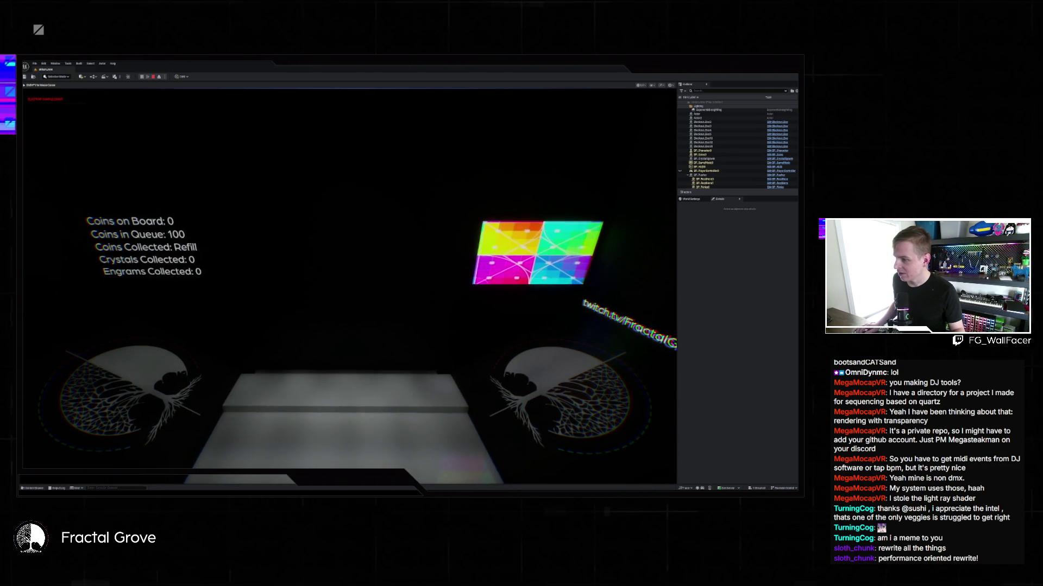
{"action": "key", "text": "Escape"}
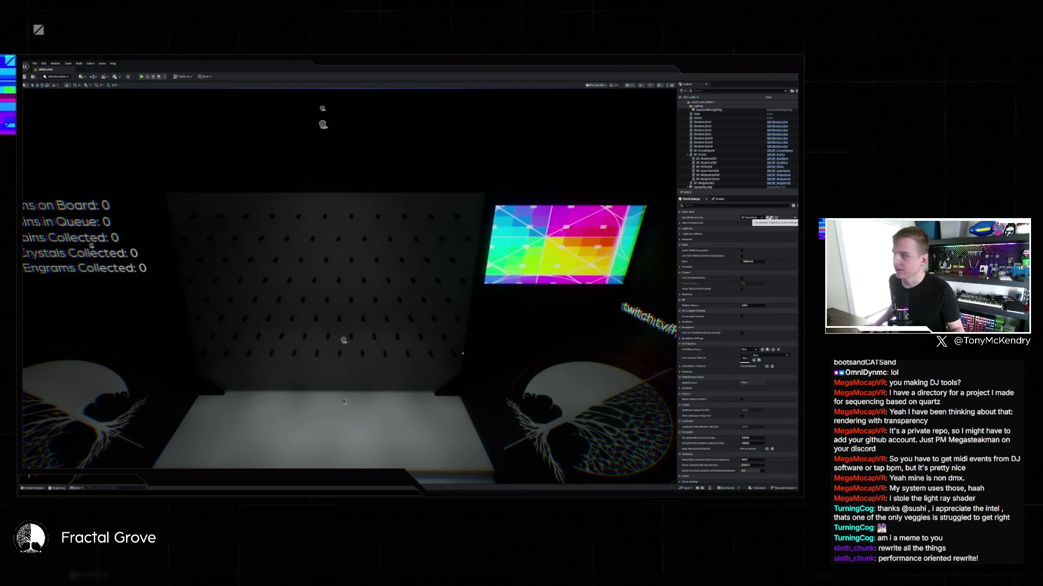
{"action": "left_click", "coordinate": [93, 77]}
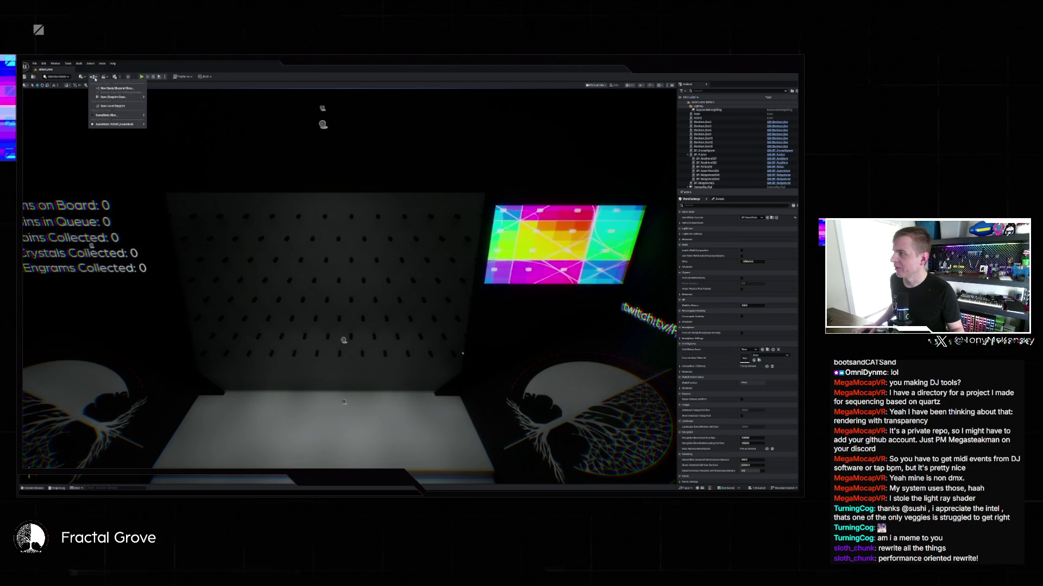
{"action": "mouse_move", "coordinate": [103, 97]}
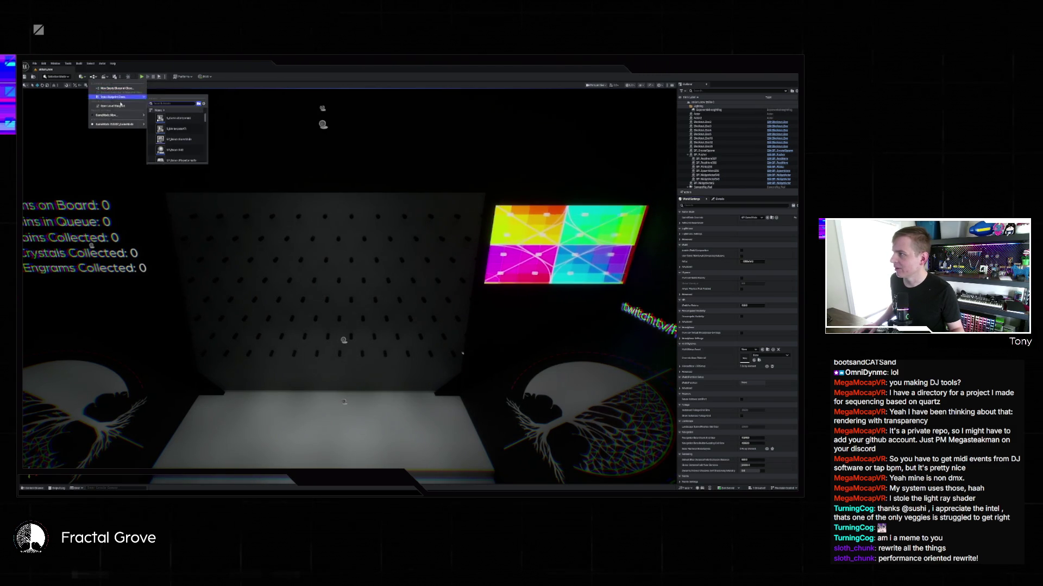
{"action": "left_click", "coordinate": [364, 194]}
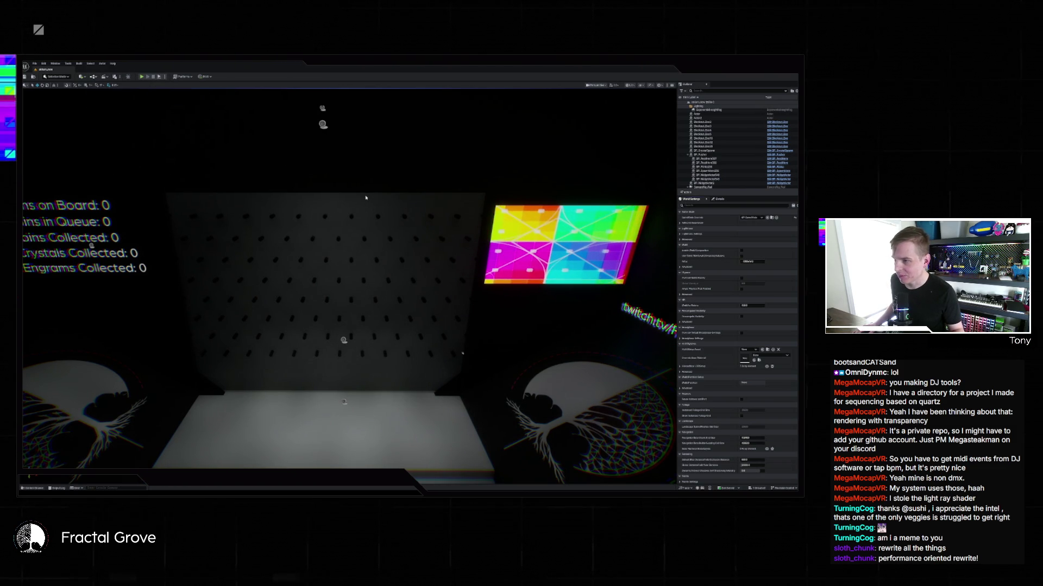
Pan the Level Blueprint graph to view its Get Game Mode, Cast and Branch nodes
{"action": "left_click_drag", "start_coordinate": [442, 244], "coordinate": [256, 127]}
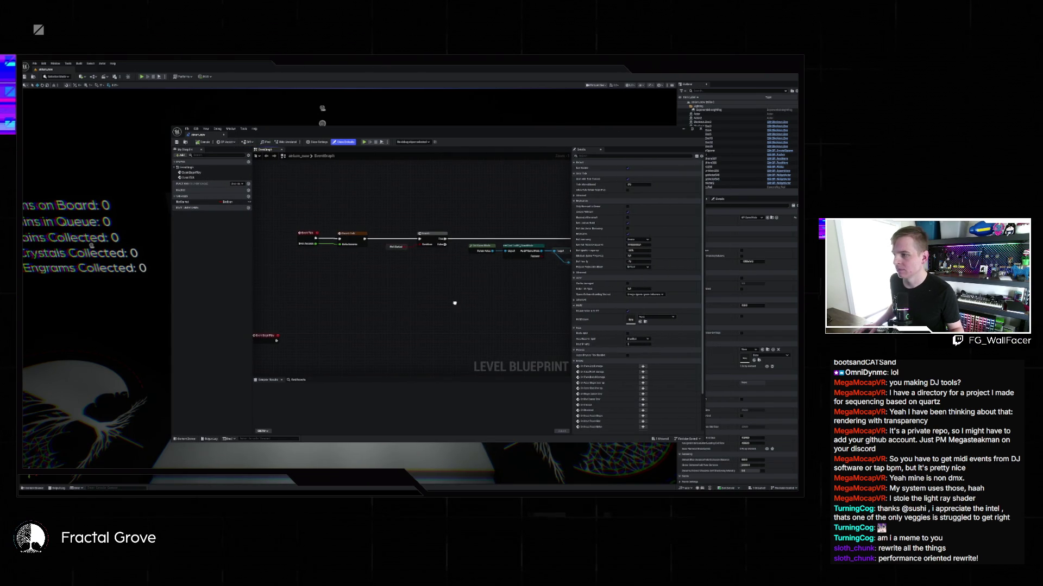
{"action": "mouse_move", "coordinate": [455, 303]}
{"action": "left_mouse_down"}
{"action": "mouse_move", "coordinate": [271, 303]}
{"action": "mouse_move", "coordinate": [440, 310]}
{"action": "mouse_move", "coordinate": [359, 271]}
{"action": "mouse_move", "coordinate": [304, 304]}
{"action": "mouse_move", "coordinate": [260, 296]}
{"action": "left_mouse_up"}
{"action": "left_click_drag", "start_coordinate": [397, 240], "coordinate": [533, 239]}
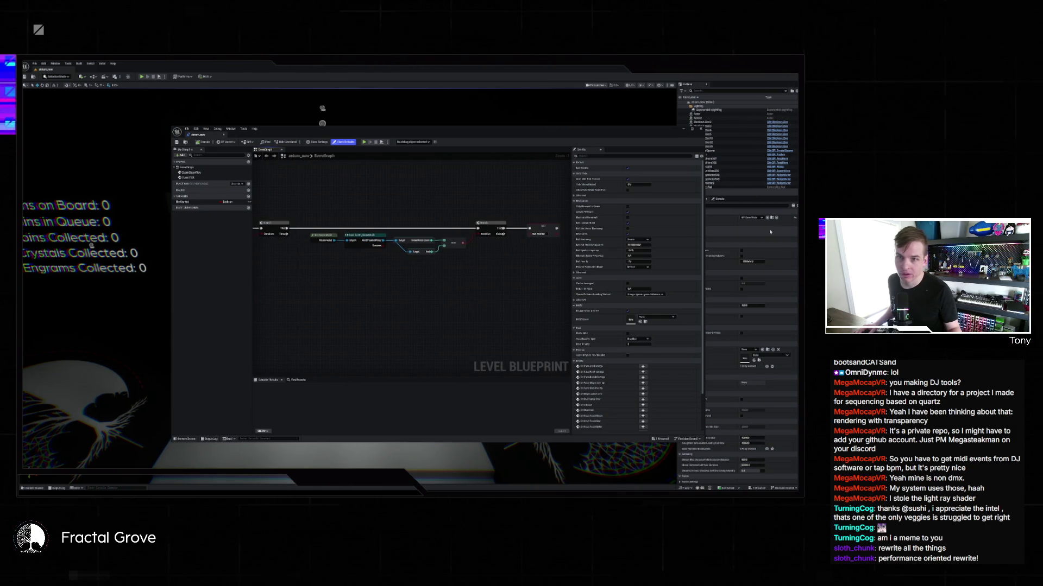
Rearrange the Level Blueprint and BP_GameMode windows, close them, and show the content drawer
{"action": "key", "text": "ctrl+space"}
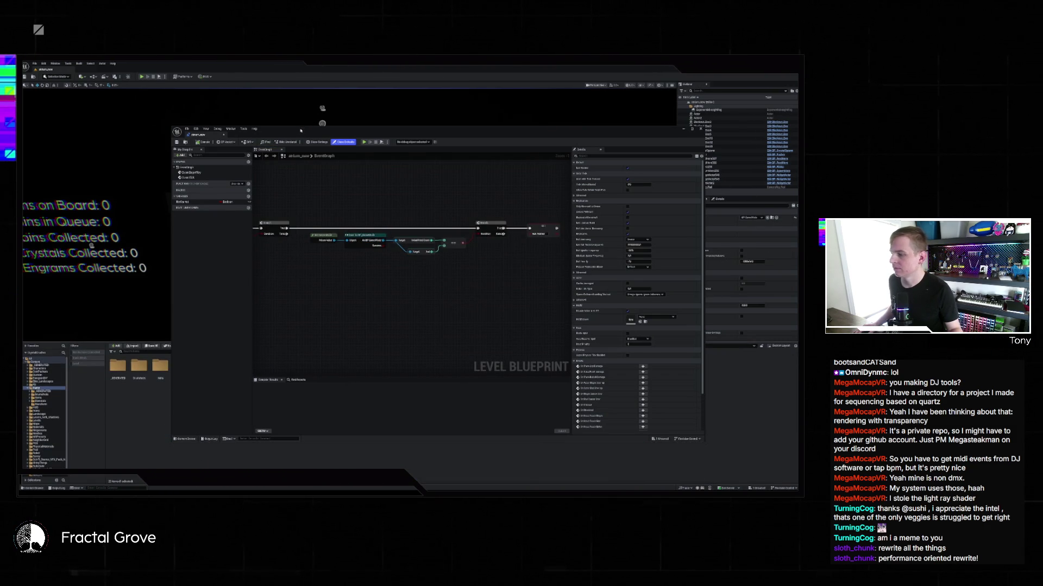
{"action": "left_click_drag", "start_coordinate": [301, 130], "coordinate": [474, 151]}
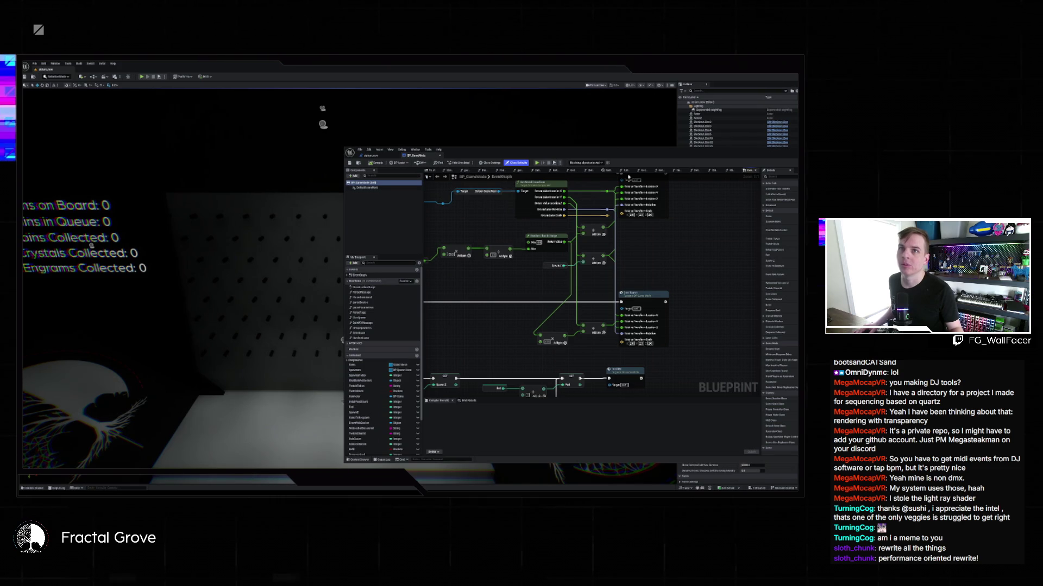
{"action": "left_click_drag", "start_coordinate": [703, 165], "coordinate": [548, 126]}
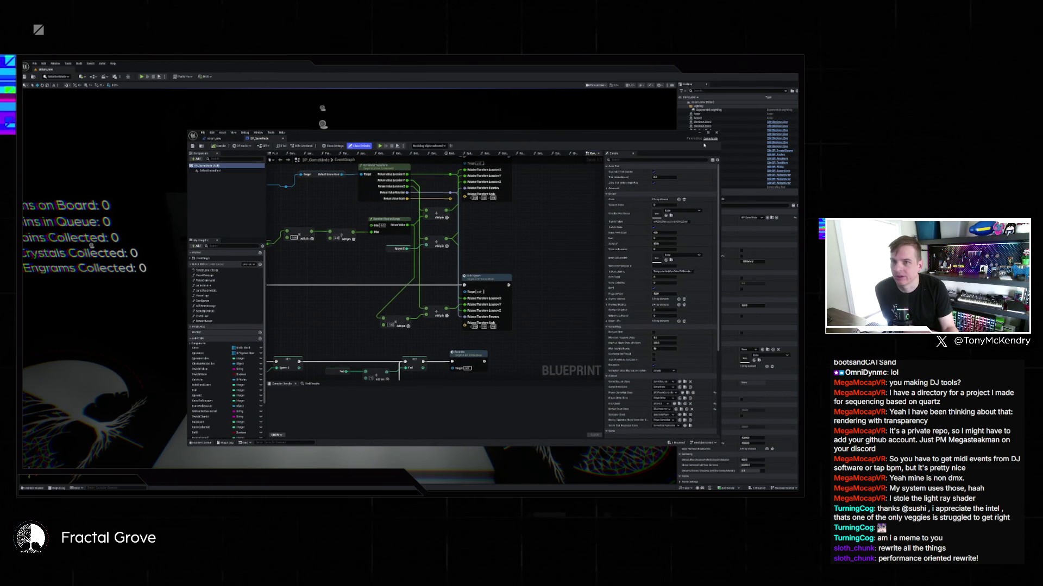
{"action": "key", "text": "alt+Tab"}
{"action": "key", "text": "ctrl+space"}
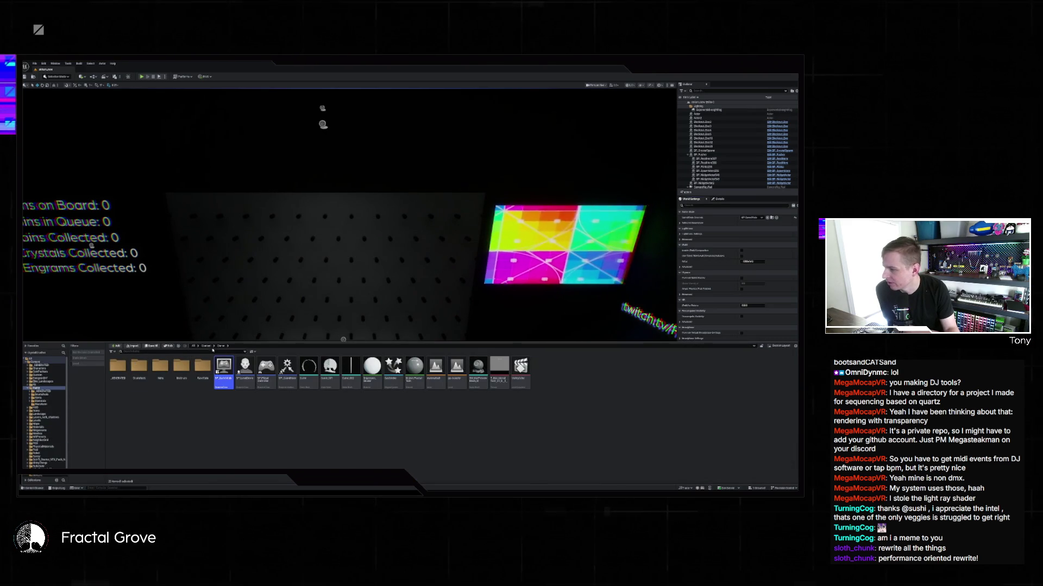
Browse from the Content root into the Shaders folder and back, then into another subfolder
{"action": "key", "text": "alt+Left"}
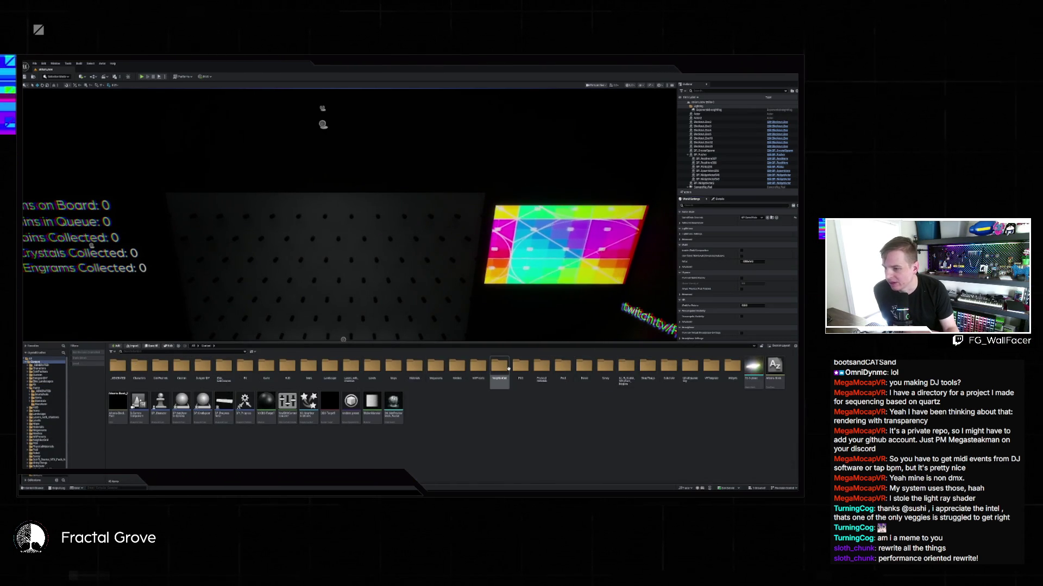
{"action": "double_click", "coordinate": [455, 367]}
{"action": "double_click", "coordinate": [180, 367]}
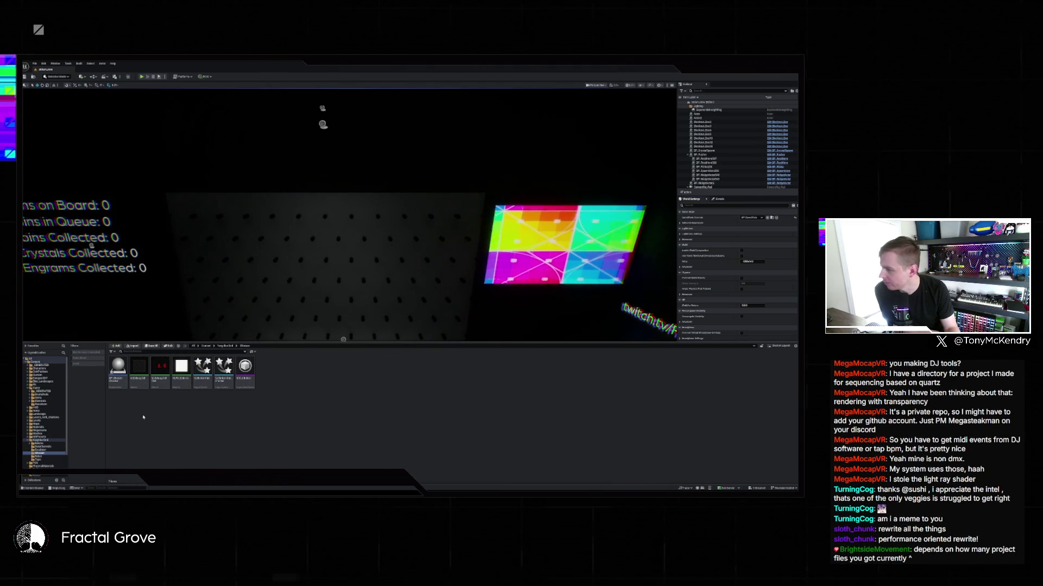
{"action": "left_click", "coordinate": [225, 346]}
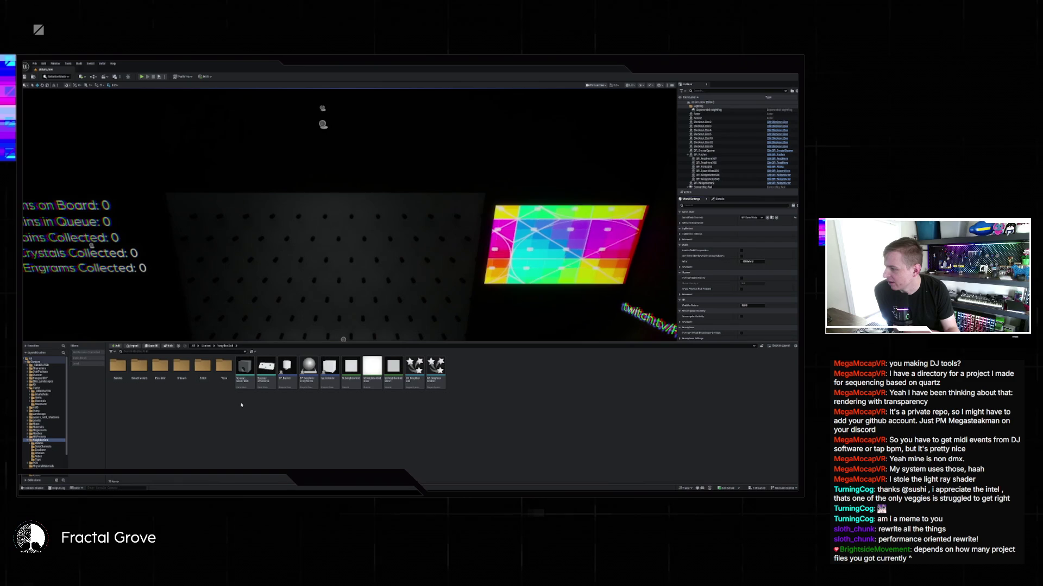
{"action": "key", "text": "alt+Right"}
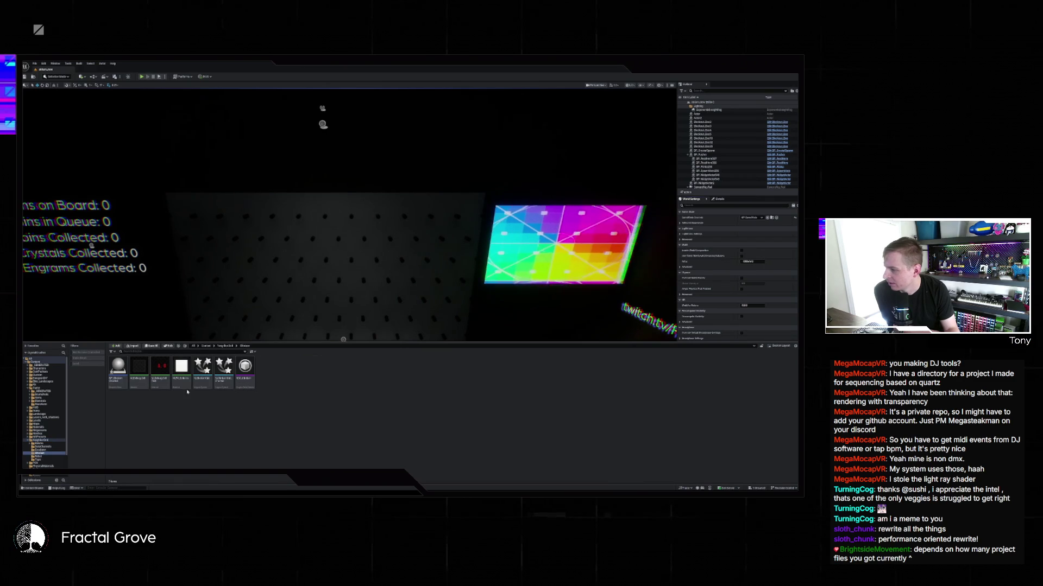
{"action": "key", "text": "alt+Left"}
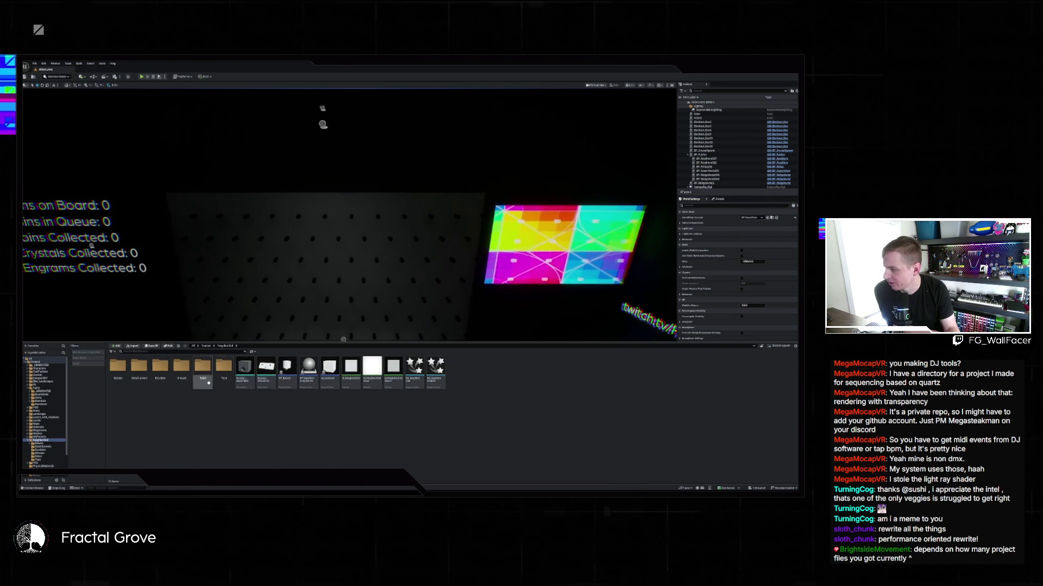
{"action": "double_click", "coordinate": [181, 377]}
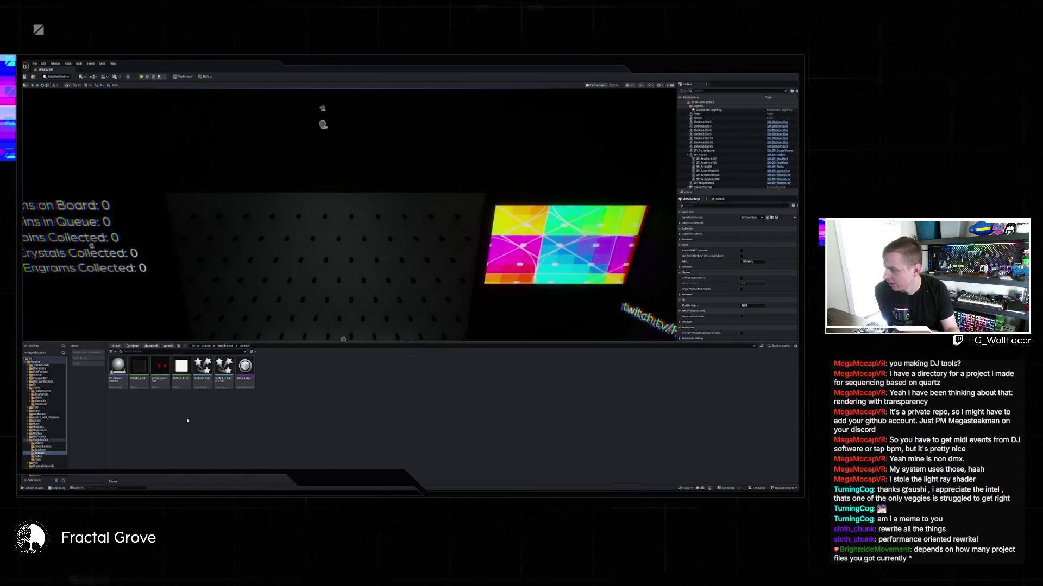
Apply the Level filter, go up from Shapes, and hide the content drawer again
{"action": "left_click", "coordinate": [76, 363]}
{"action": "left_click", "coordinate": [228, 346]}
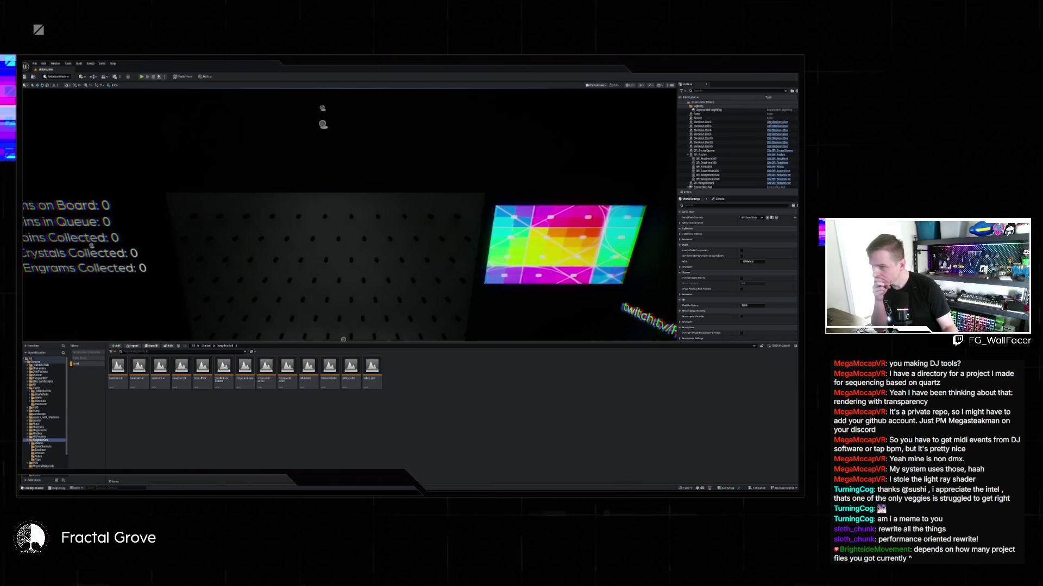
{"action": "key", "text": "ctrl+space"}
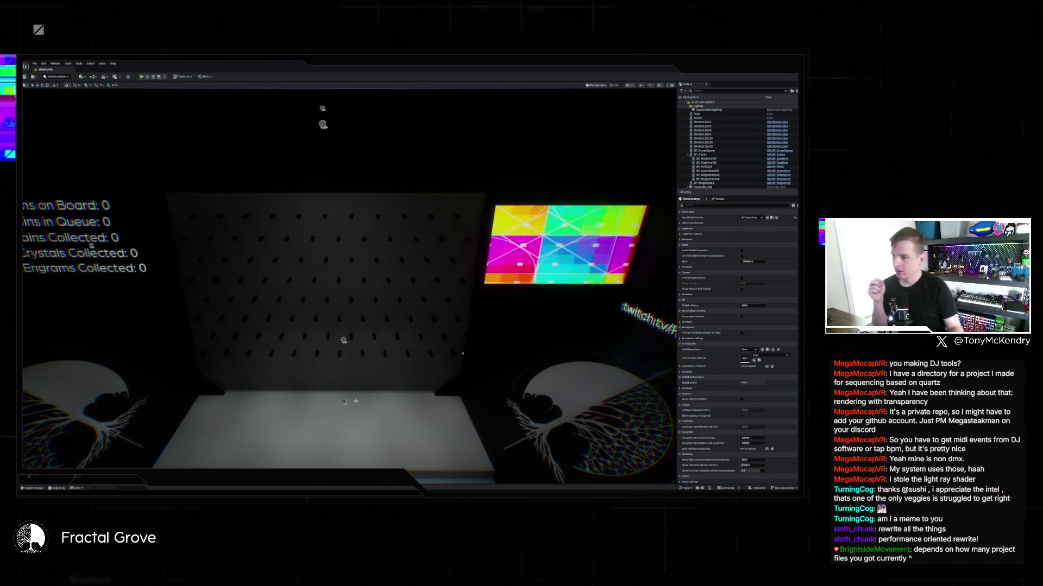
{"action": "key", "text": "ctrl+space"}
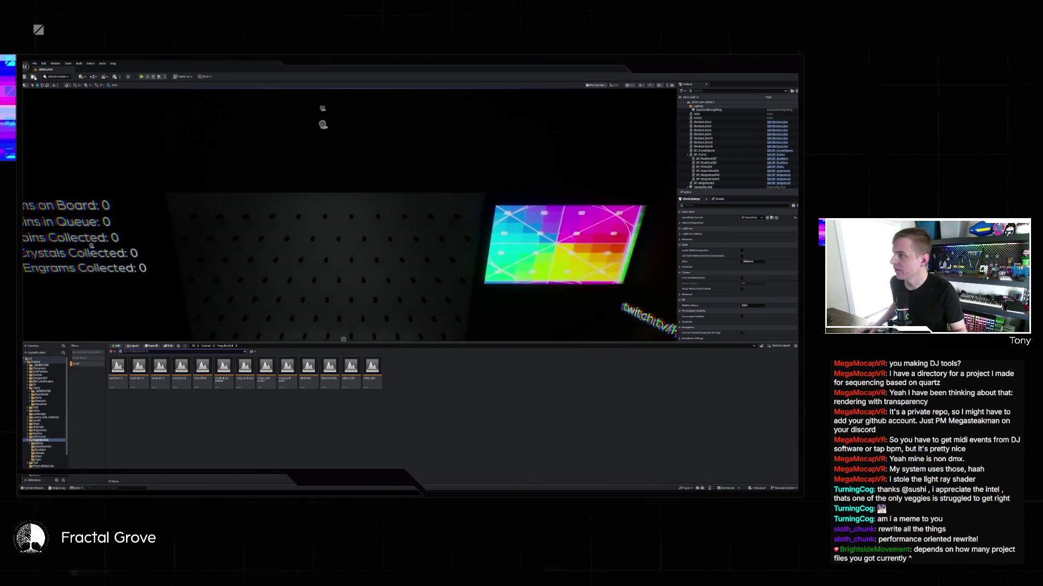
{"action": "key", "text": "ctrl+space"}
{"action": "key", "text": "ctrl+space"}
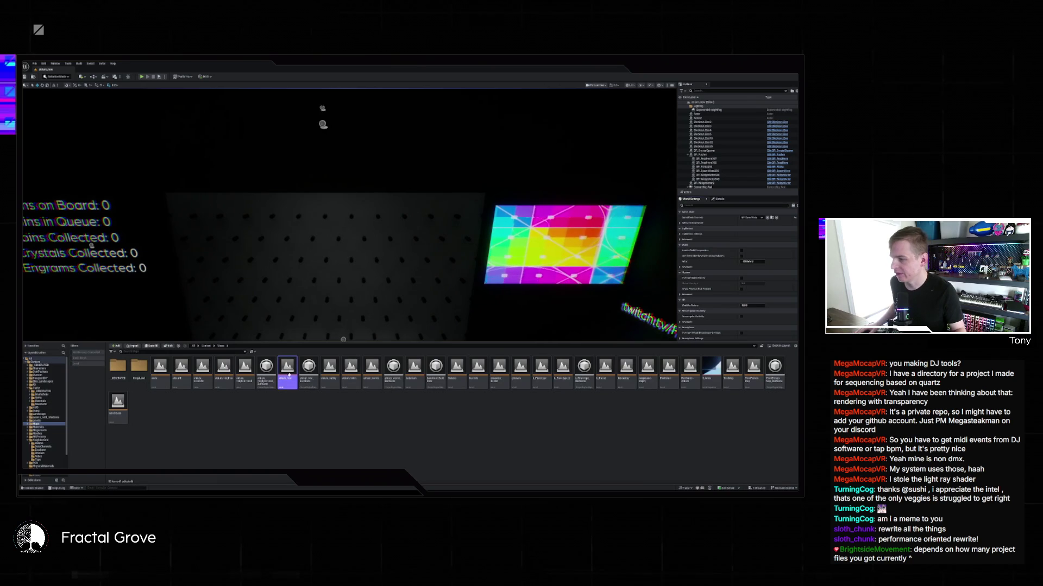
Migrate the chosen material via Asset Actions, skip saving, and enlarge the Asset Report window
{"action": "right_click", "coordinate": [289, 376]}
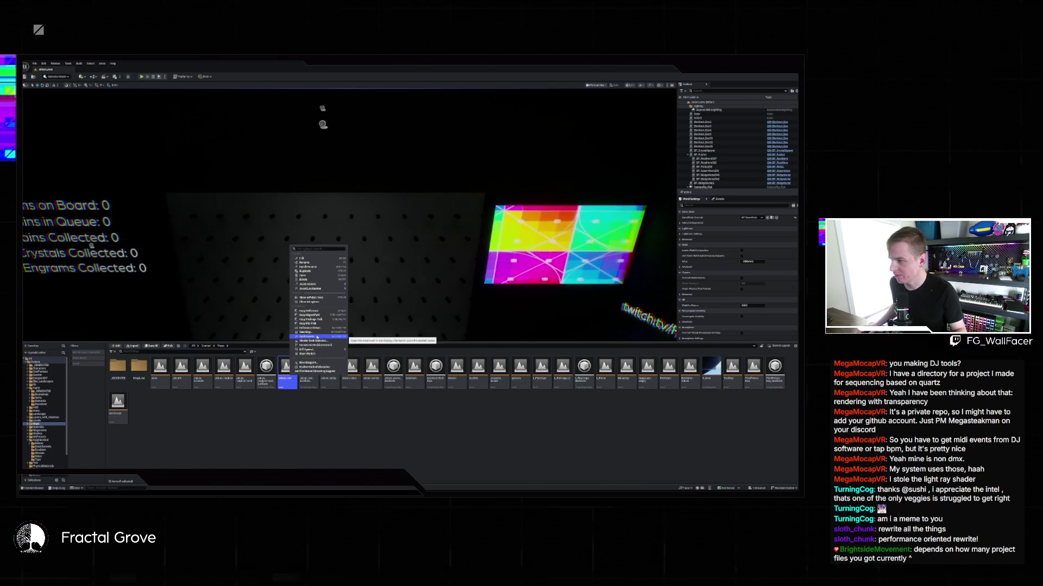
{"action": "mouse_move", "coordinate": [318, 285]}
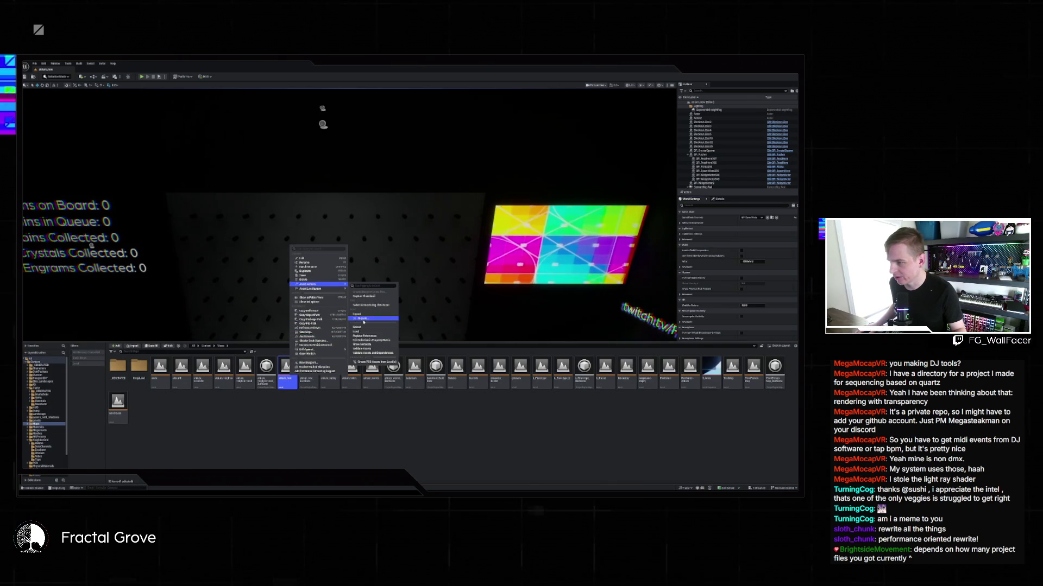
{"action": "left_click", "coordinate": [363, 319]}
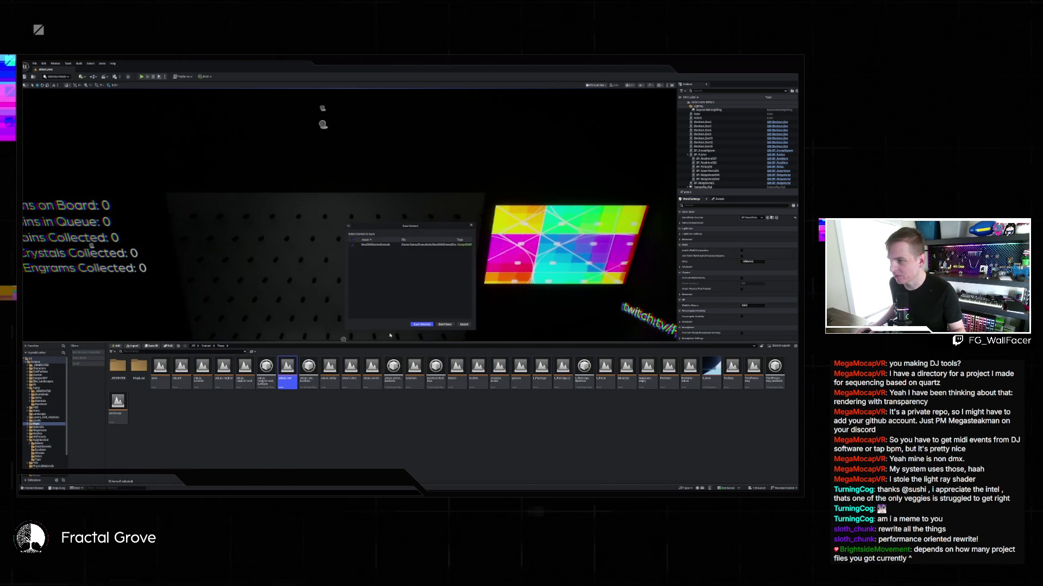
{"action": "left_click", "coordinate": [445, 325]}
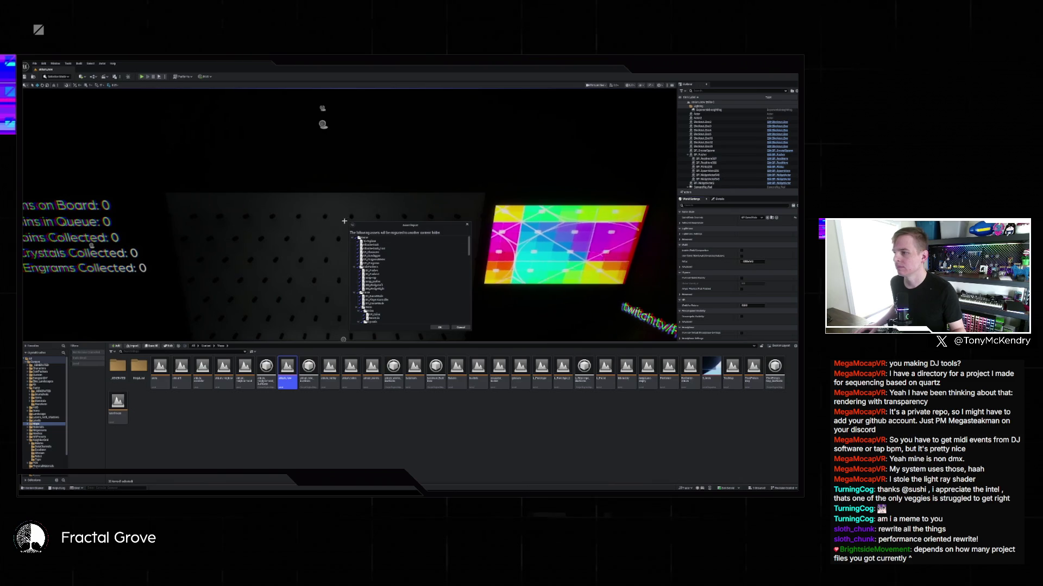
{"action": "left_click_drag", "start_coordinate": [344, 221], "coordinate": [211, 155]}
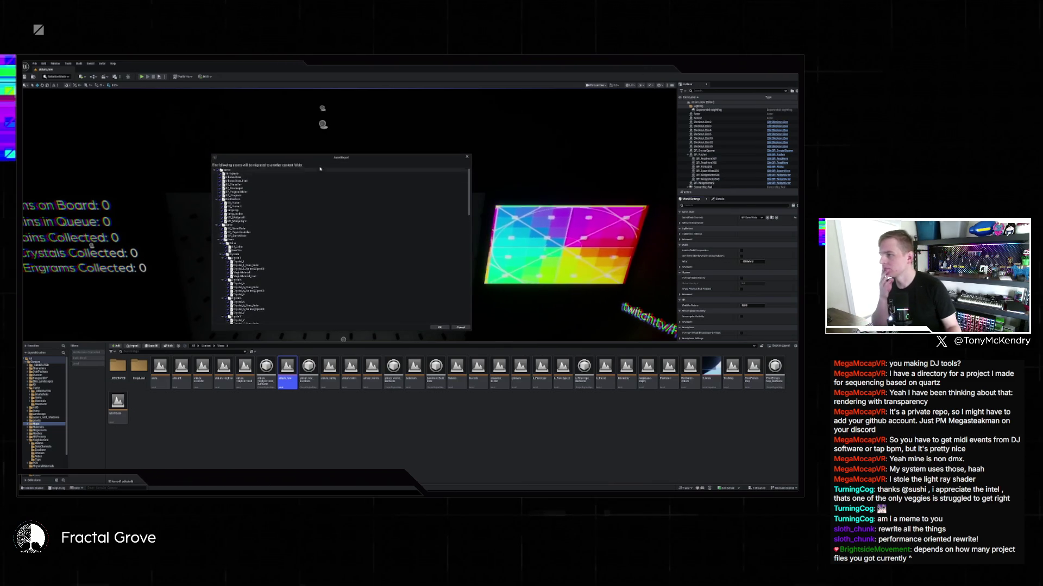
{"action": "mouse_move", "coordinate": [333, 164]}
{"action": "left_mouse_down"}
{"action": "mouse_move", "coordinate": [369, 216]}
{"action": "mouse_move", "coordinate": [361, 240]}
{"action": "left_mouse_up"}
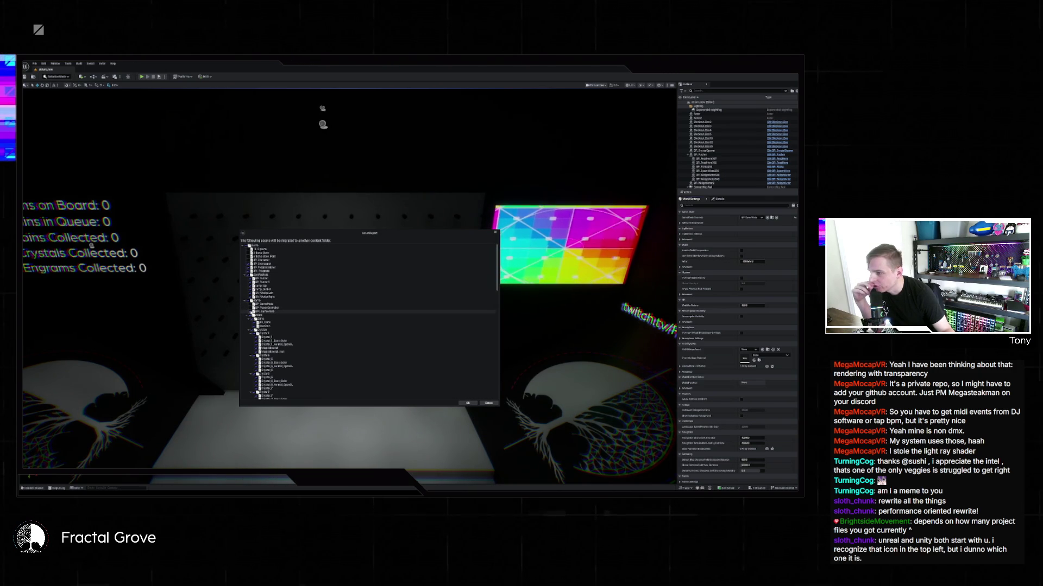
{"action": "scroll", "coordinate": [369, 314], "scroll_direction": "down", "scroll_amount": 2}
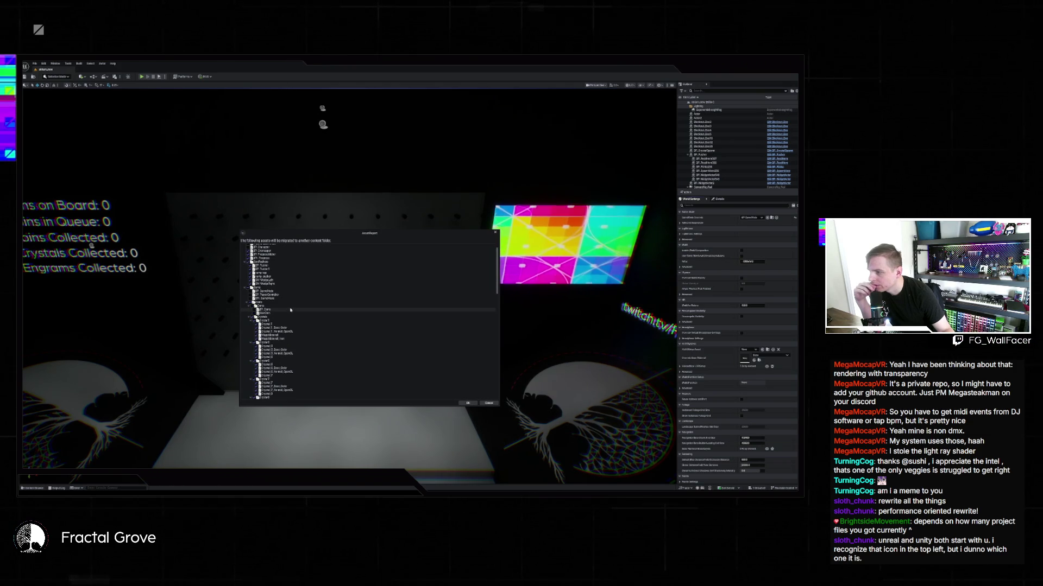
{"action": "scroll", "coordinate": [291, 310], "scroll_direction": "down", "scroll_amount": 3}
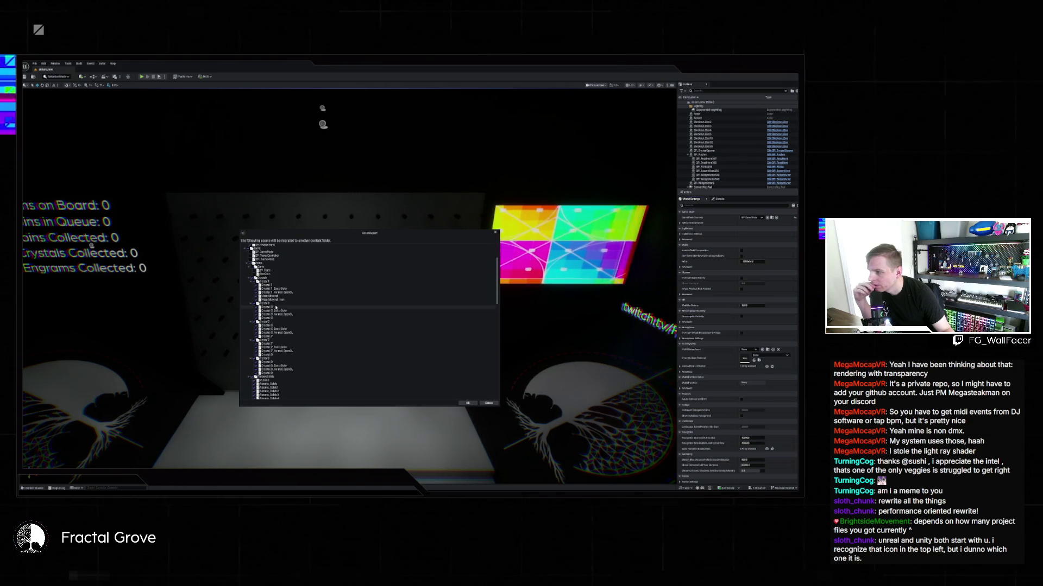
{"action": "scroll", "coordinate": [294, 301], "scroll_direction": "down", "scroll_amount": 3}
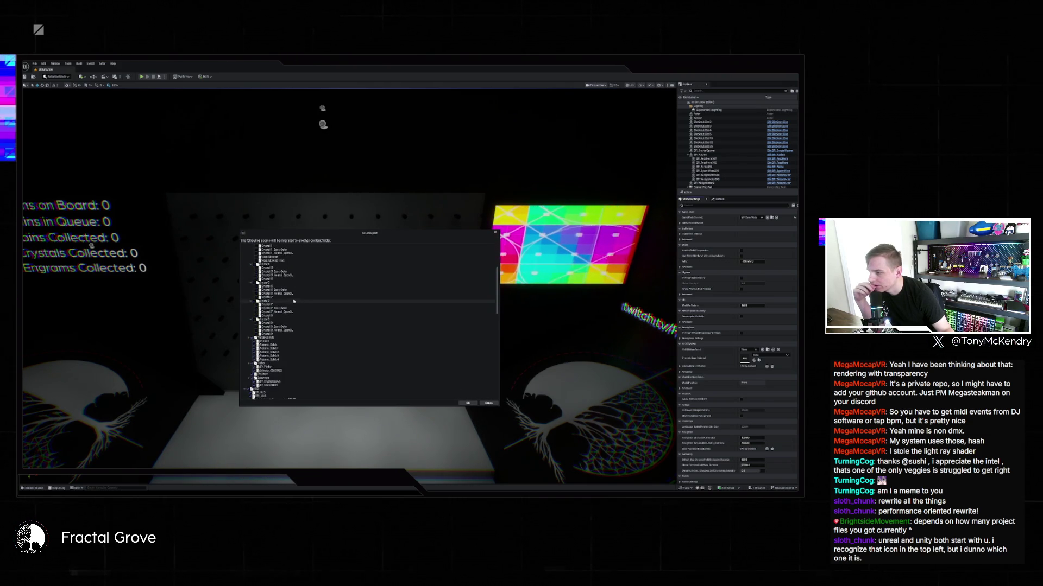
{"action": "scroll", "coordinate": [293, 301], "scroll_direction": "down", "scroll_amount": 3}
{"action": "scroll", "coordinate": [288, 309], "scroll_direction": "down", "scroll_amount": 3}
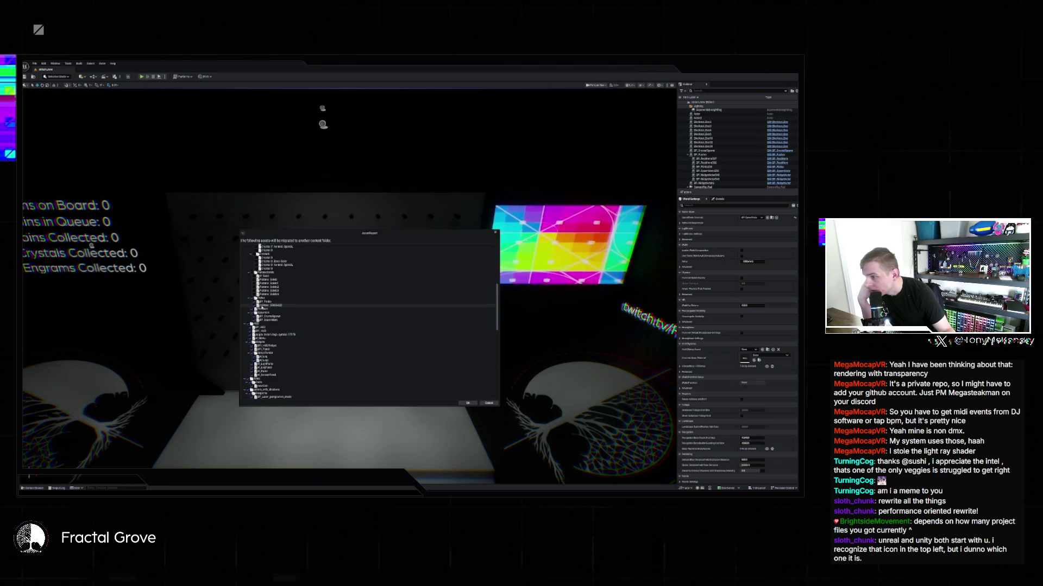
{"action": "scroll", "coordinate": [288, 305], "scroll_direction": "down", "scroll_amount": 5}
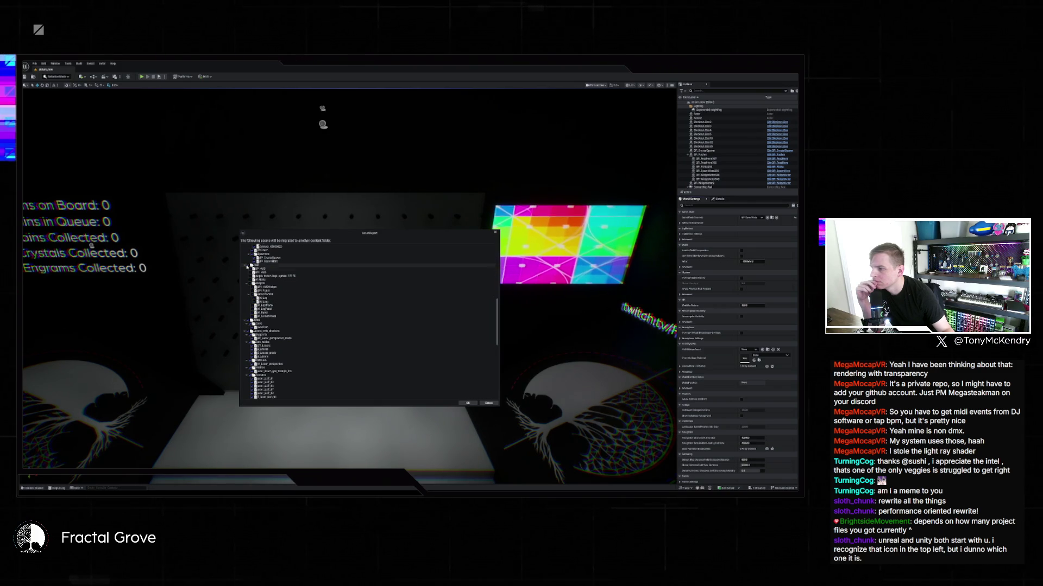
{"action": "scroll", "coordinate": [279, 298], "scroll_direction": "down", "scroll_amount": 4}
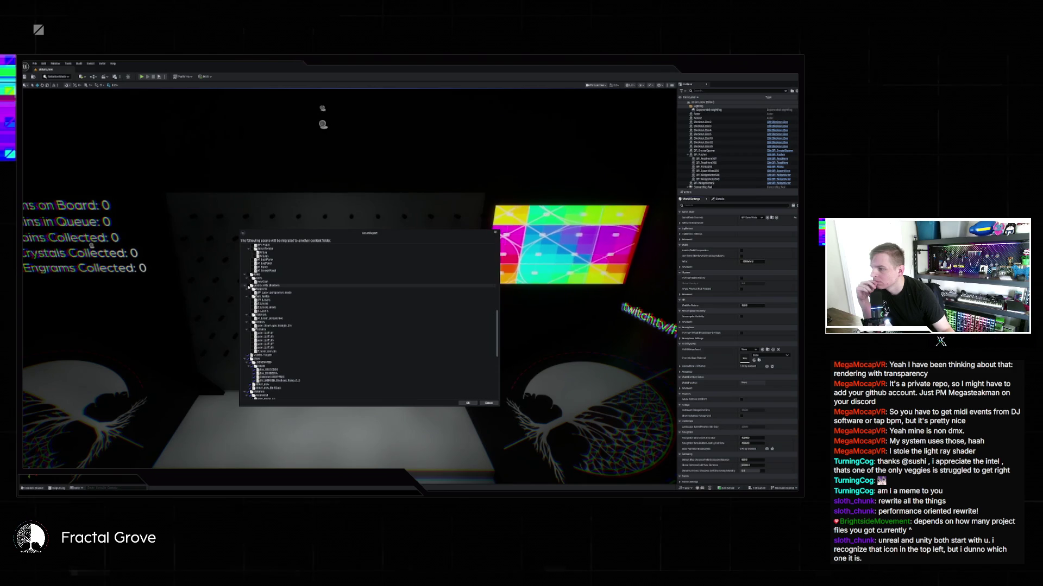
{"action": "scroll", "coordinate": [266, 329], "scroll_direction": "down", "scroll_amount": 3}
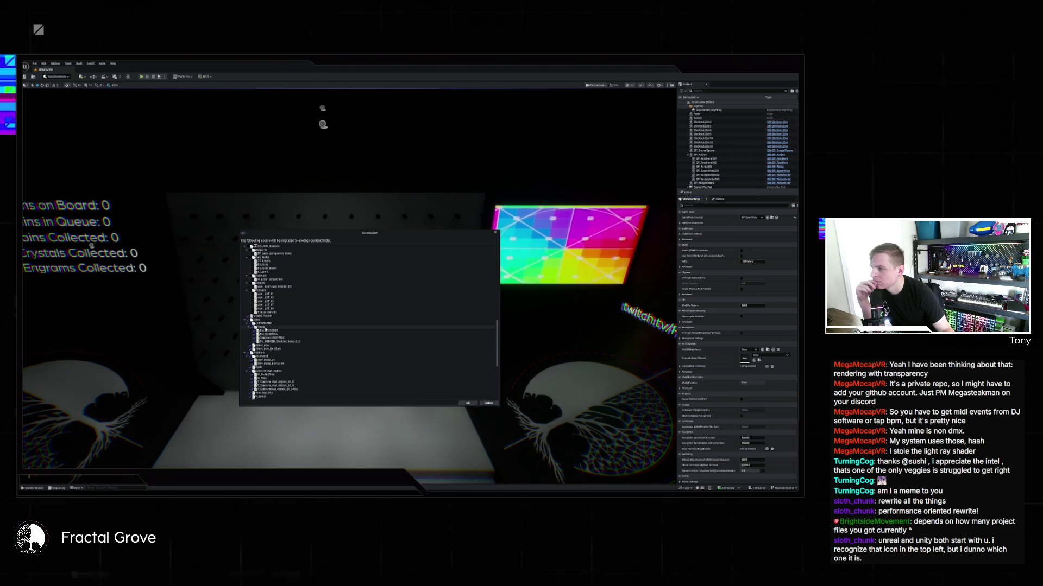
{"action": "scroll", "coordinate": [265, 329], "scroll_direction": "down", "scroll_amount": 3}
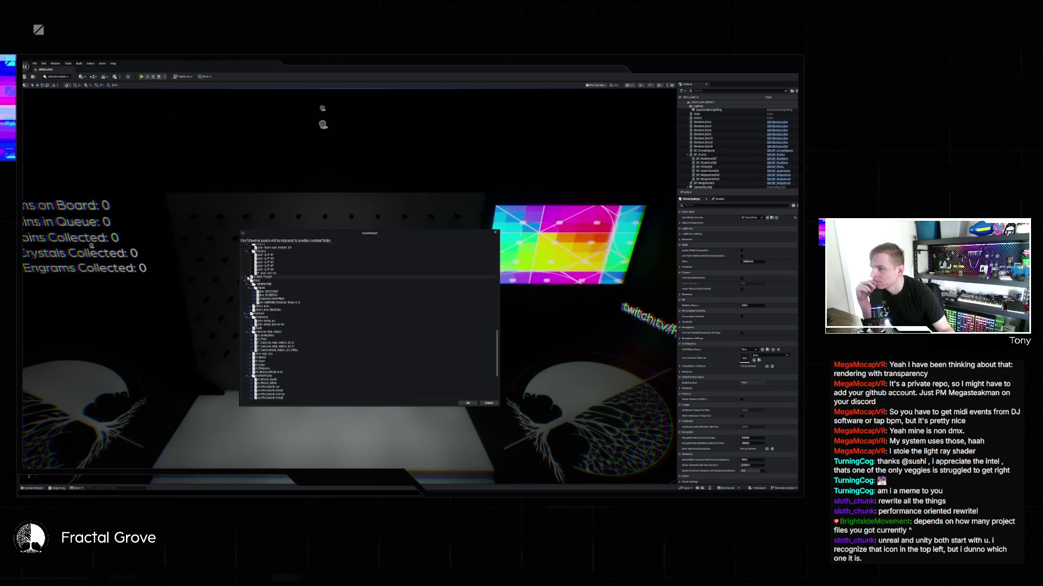
{"action": "scroll", "coordinate": [262, 307], "scroll_direction": "down", "scroll_amount": 2}
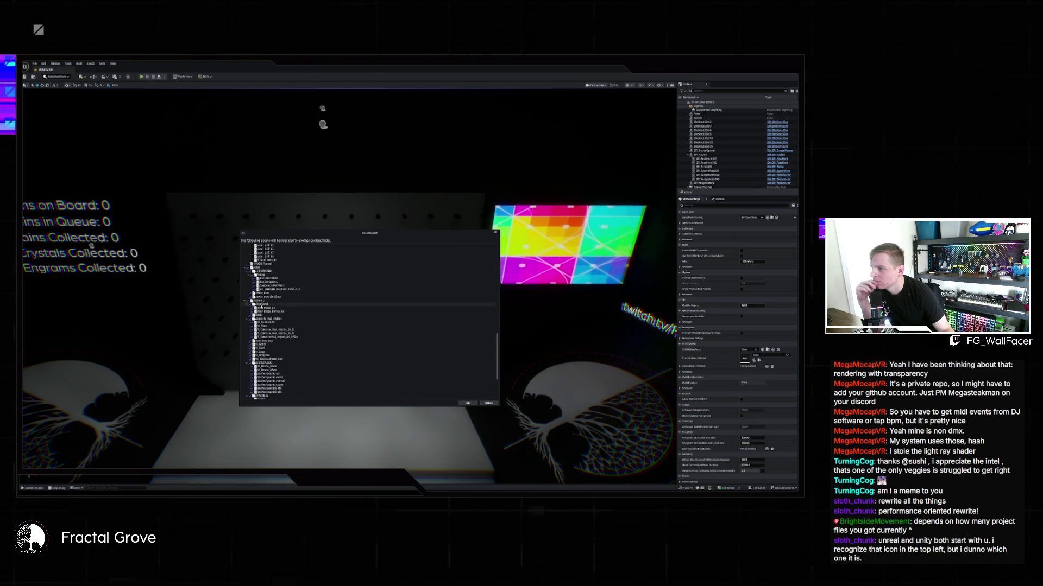
{"action": "scroll", "coordinate": [260, 307], "scroll_direction": "down", "scroll_amount": 1}
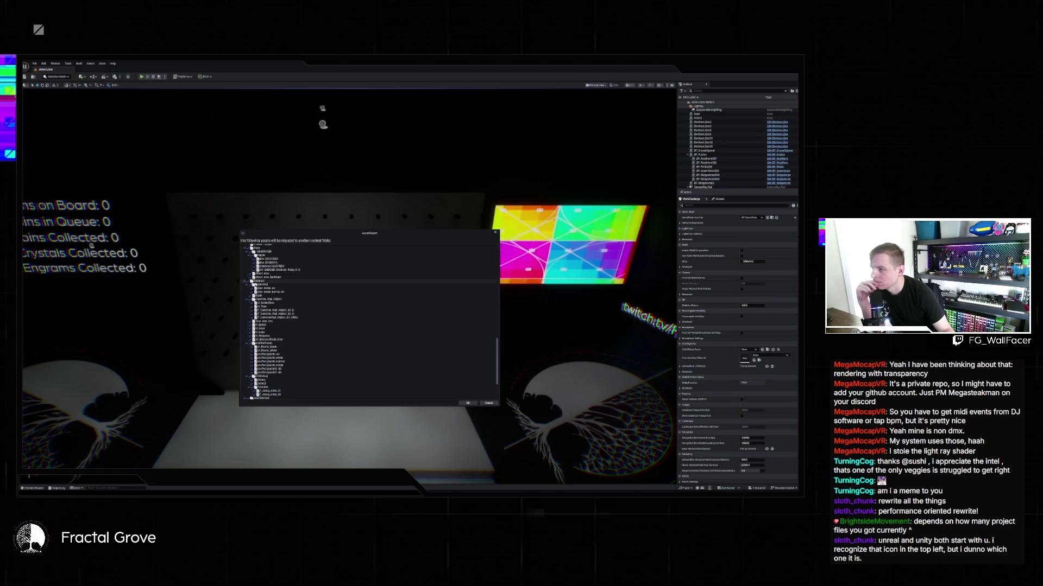
{"action": "scroll", "coordinate": [250, 287], "scroll_direction": "down", "scroll_amount": 3}
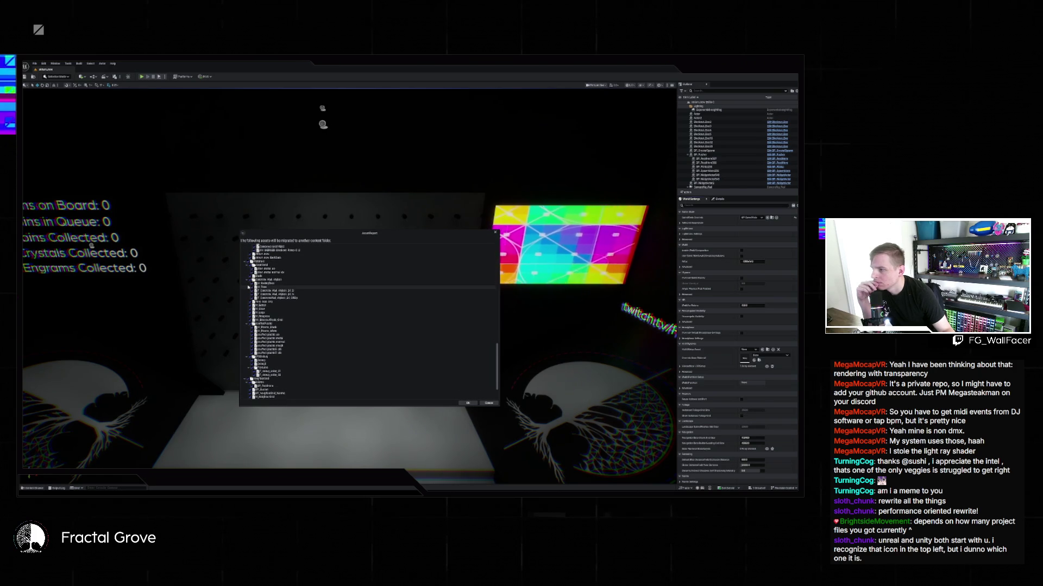
{"action": "scroll", "coordinate": [249, 288], "scroll_direction": "down", "scroll_amount": 2}
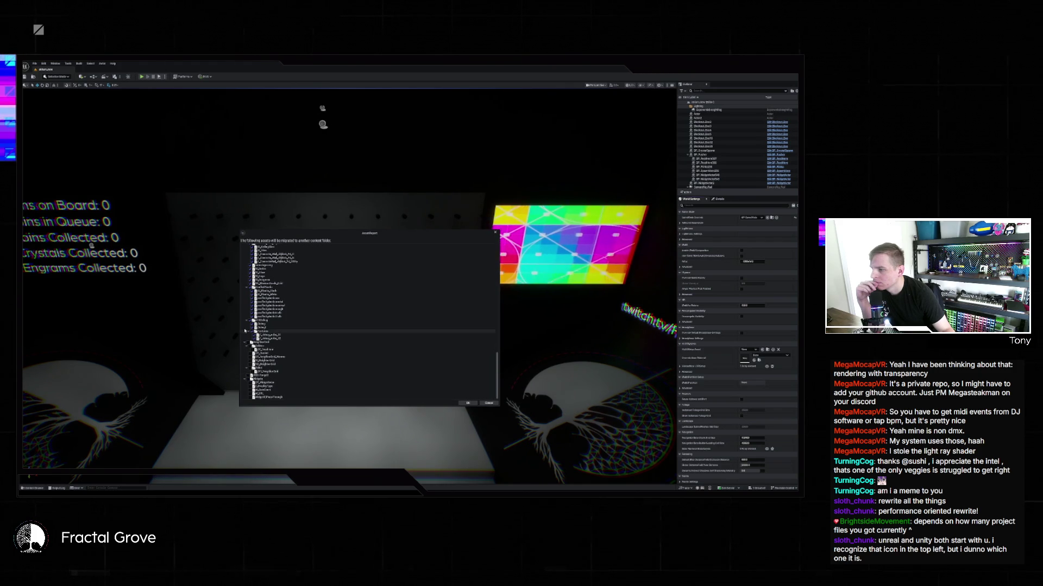
{"action": "scroll", "coordinate": [247, 336], "scroll_direction": "up", "scroll_amount": 3}
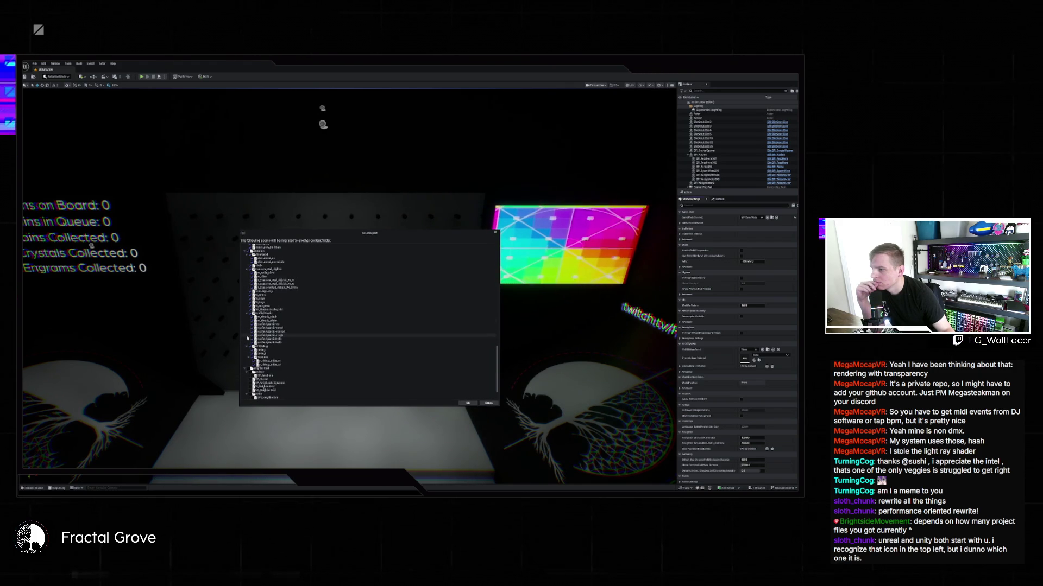
{"action": "scroll", "coordinate": [247, 336], "scroll_direction": "up", "scroll_amount": 3}
Accept the asset list, target the other project's Content folder, and answer all overwrite prompts
{"action": "scroll", "coordinate": [247, 347], "scroll_direction": "up", "scroll_amount": 5}
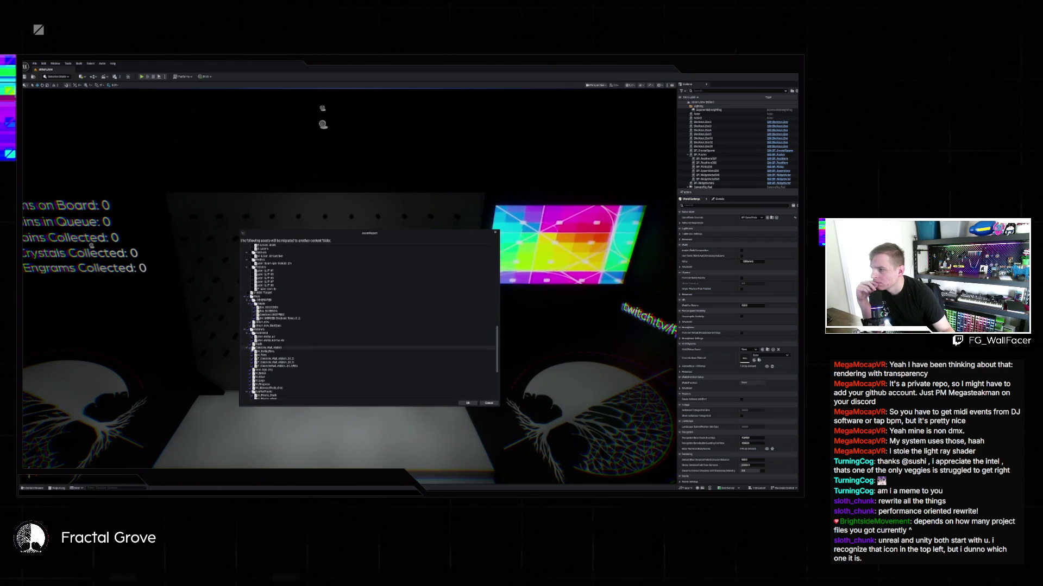
{"action": "left_click", "coordinate": [467, 403]}
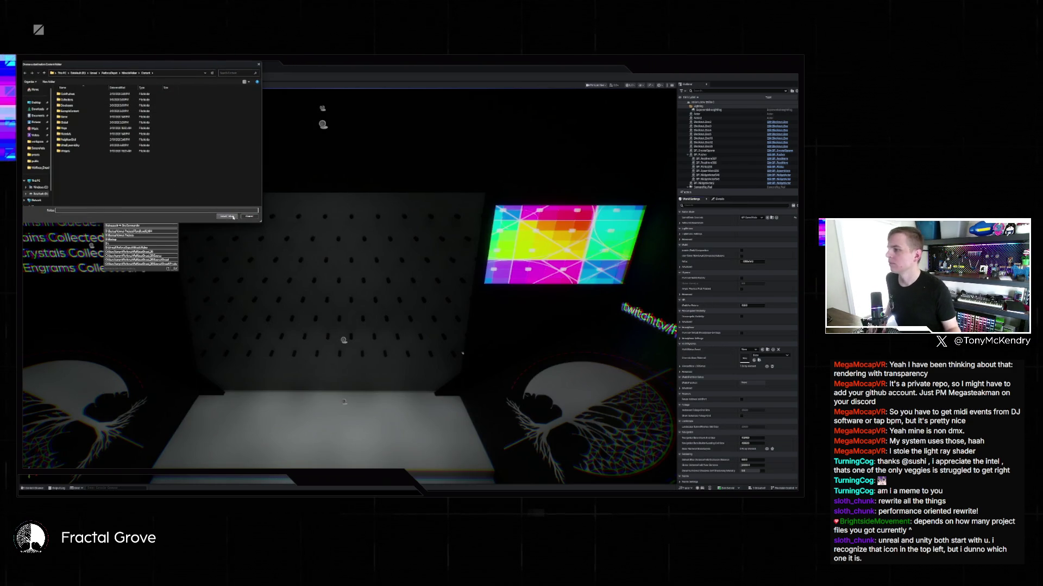
{"action": "left_click", "coordinate": [227, 216]}
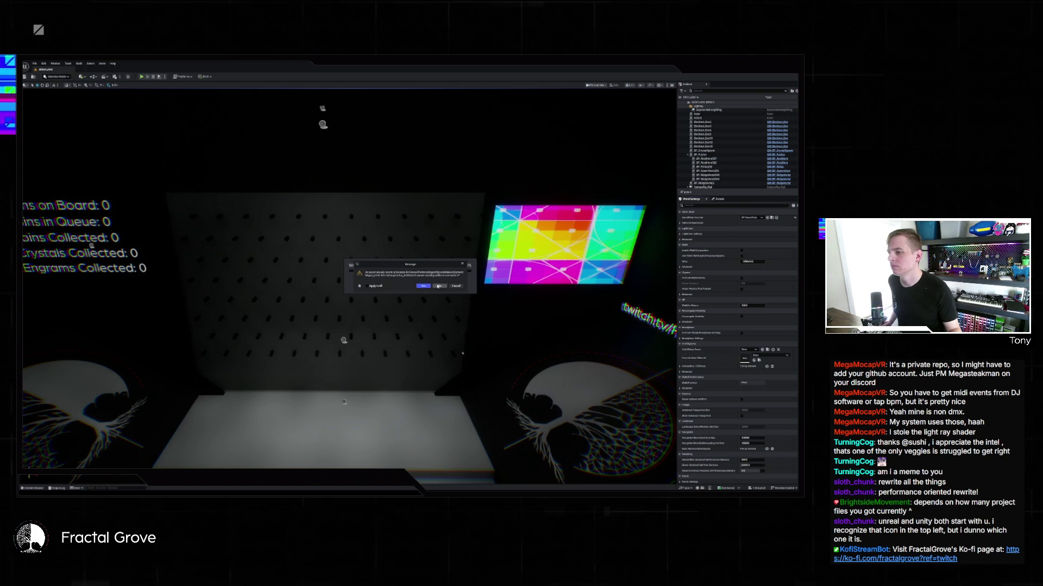
{"action": "left_click", "coordinate": [437, 286]}
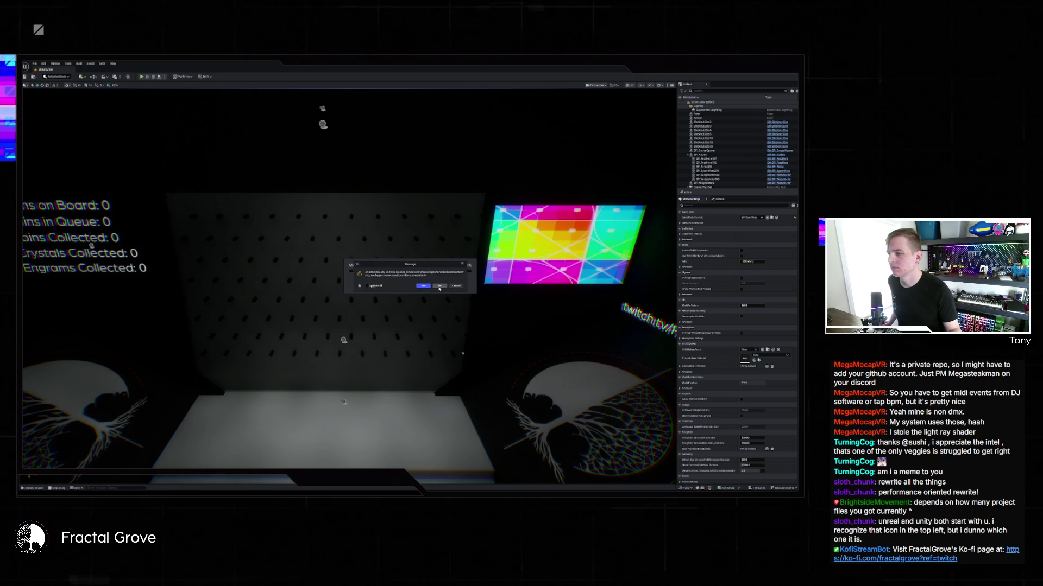
{"action": "left_click", "coordinate": [438, 286]}
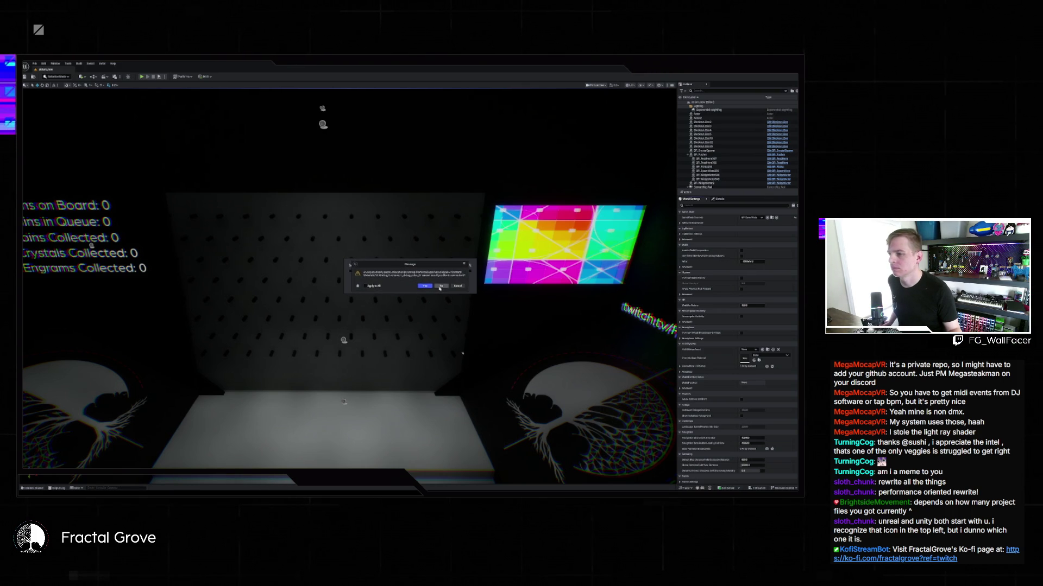
{"action": "left_click", "coordinate": [433, 286]}
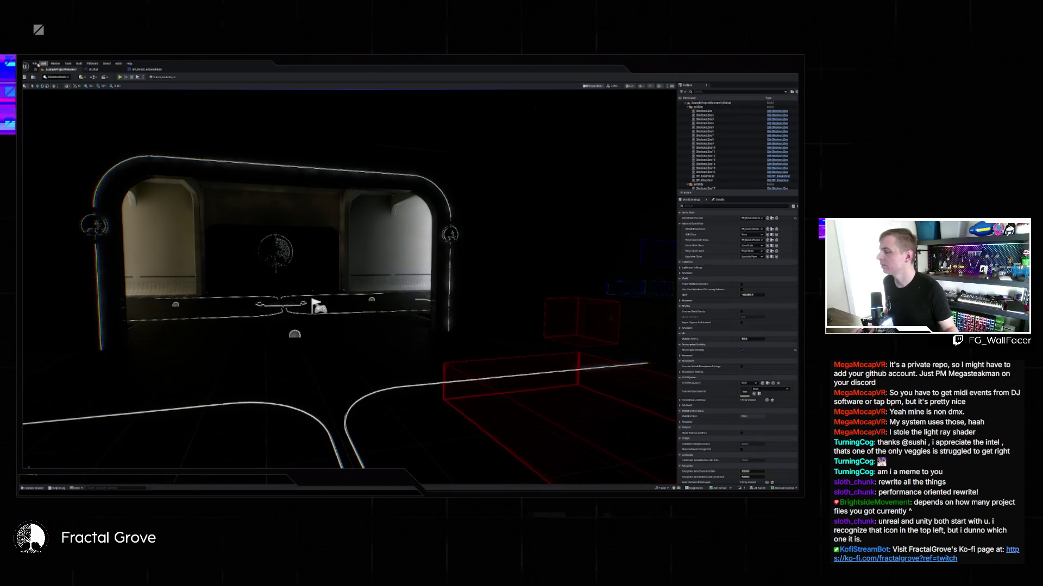
Load the first map from Content > Maps and collapse the content drawer
{"action": "left_click", "coordinate": [34, 488]}
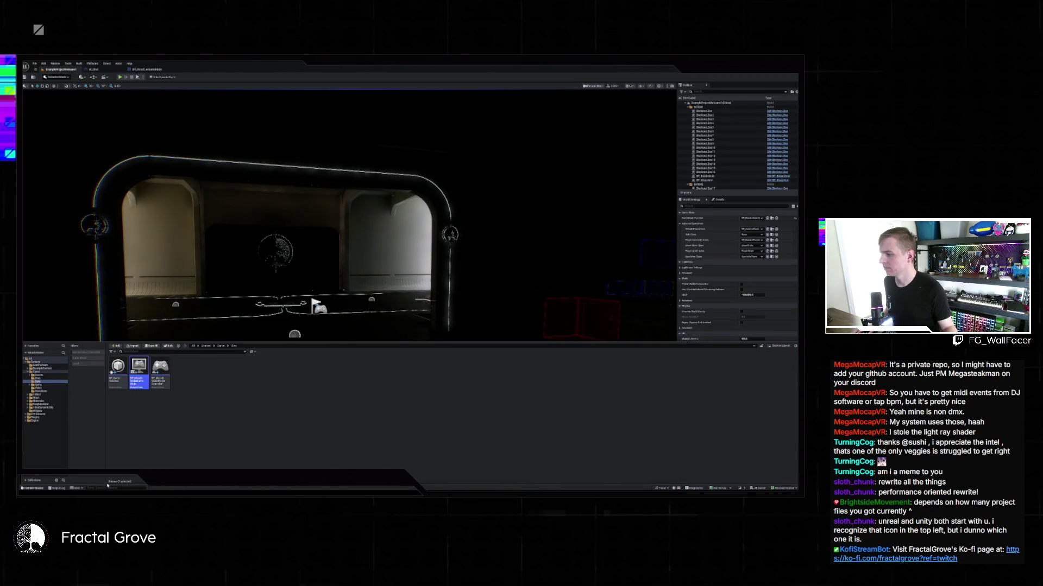
{"action": "left_click", "coordinate": [206, 346]}
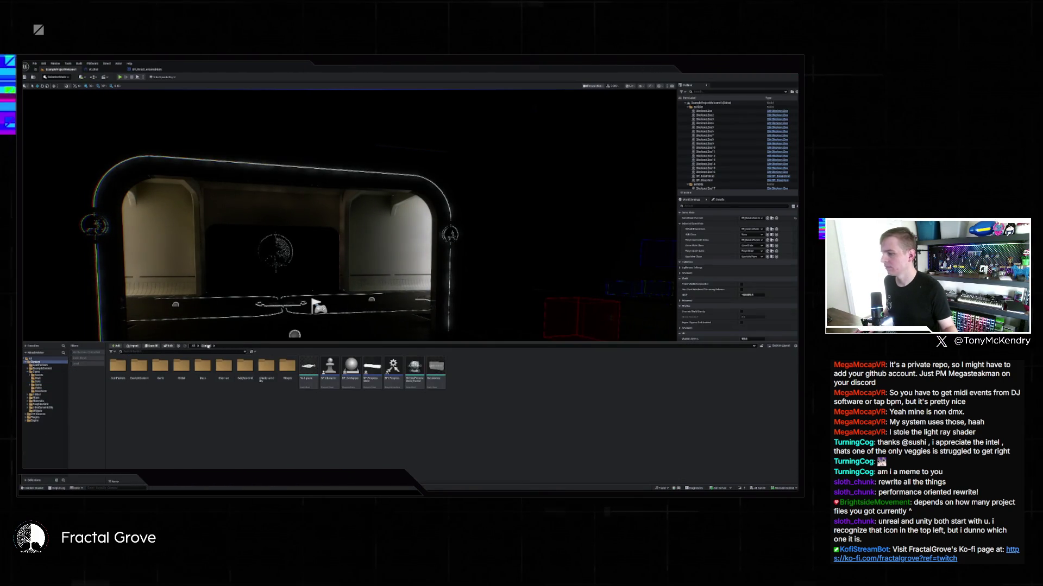
{"action": "left_click", "coordinate": [198, 369]}
{"action": "double_click", "coordinate": [198, 369]}
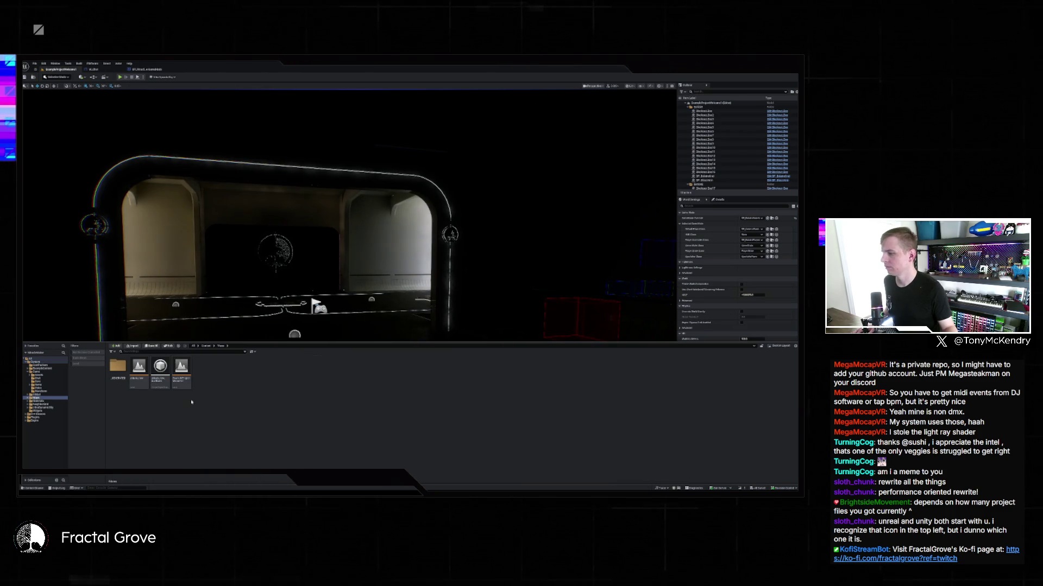
{"action": "double_click", "coordinate": [139, 369]}
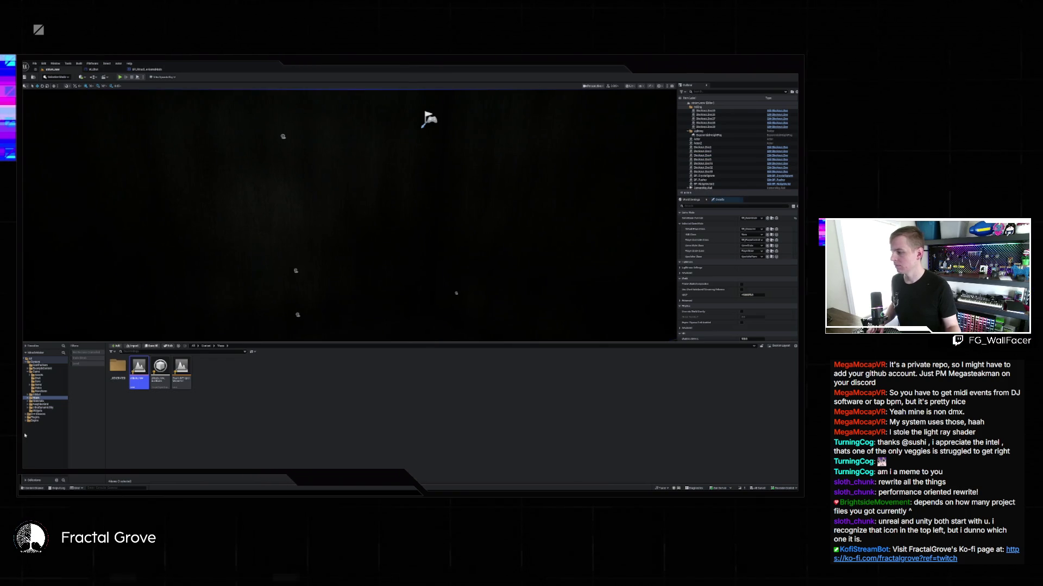
{"action": "key", "text": "ctrl+space"}
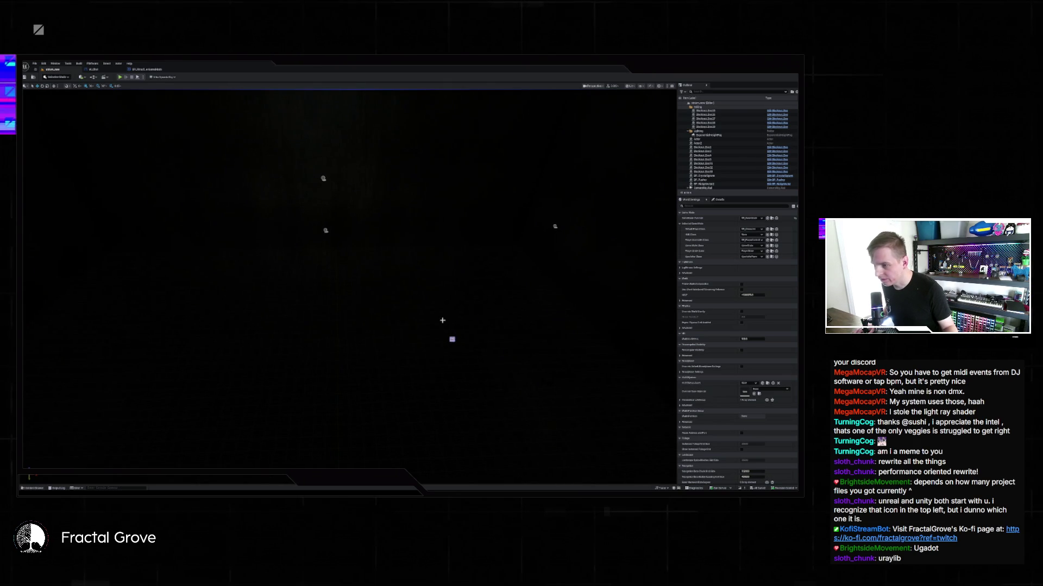
Jump to the first compile error and try deleting event graph node groups, undoing each deletion
{"action": "left_click", "coordinate": [453, 338]}
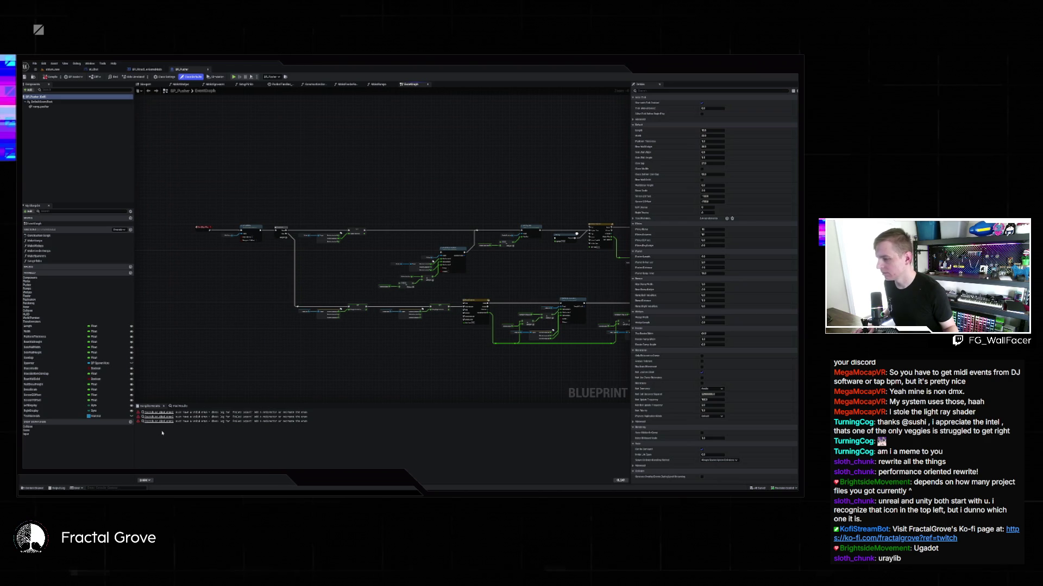
{"action": "left_click", "coordinate": [158, 412]}
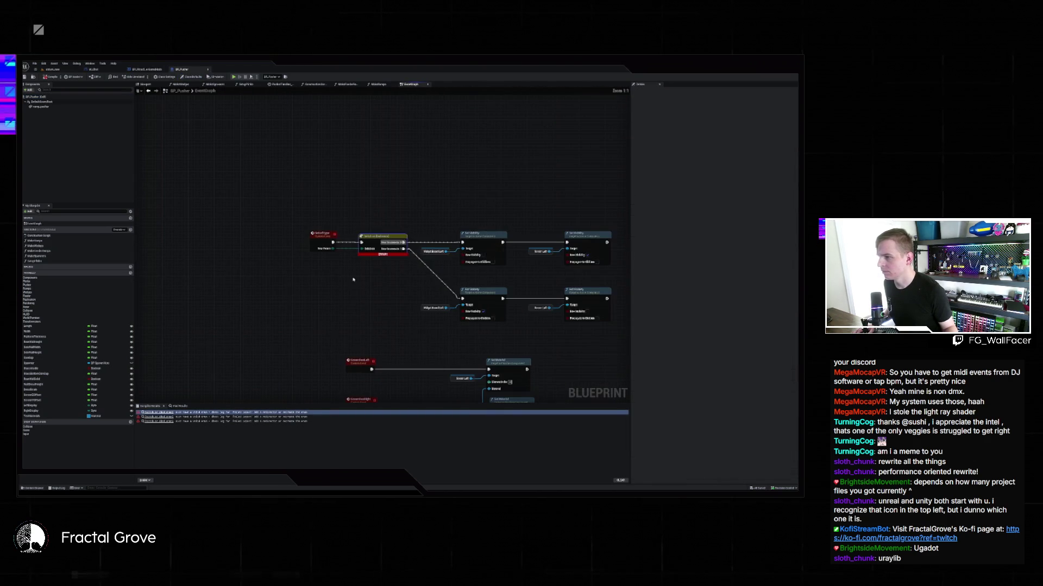
{"action": "scroll", "coordinate": [239, 282], "scroll_direction": "down", "scroll_amount": 1}
{"action": "scroll", "coordinate": [239, 281], "scroll_direction": "down", "scroll_amount": 1}
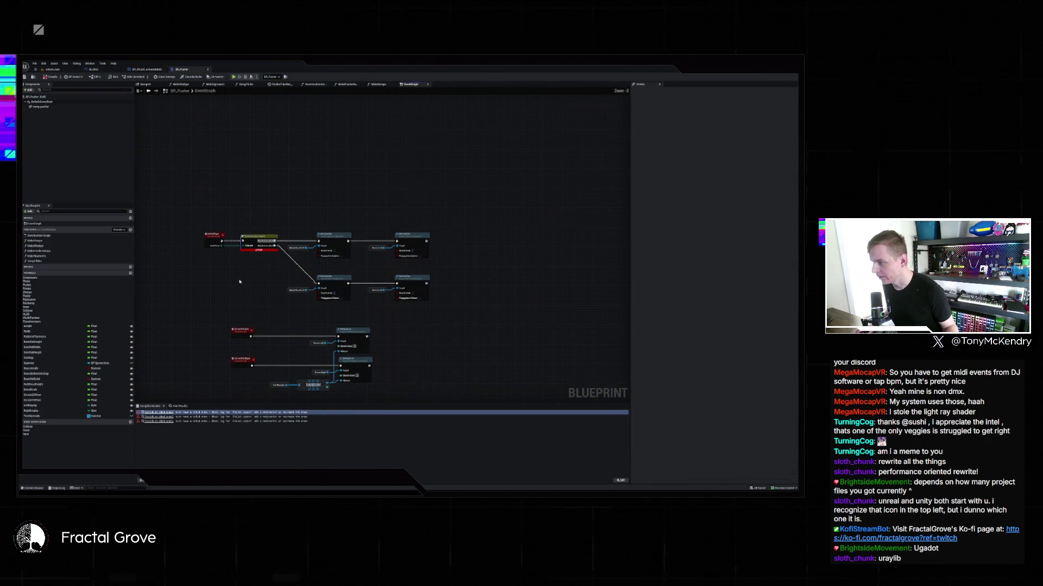
{"action": "left_click_drag", "start_coordinate": [193, 218], "coordinate": [458, 314]}
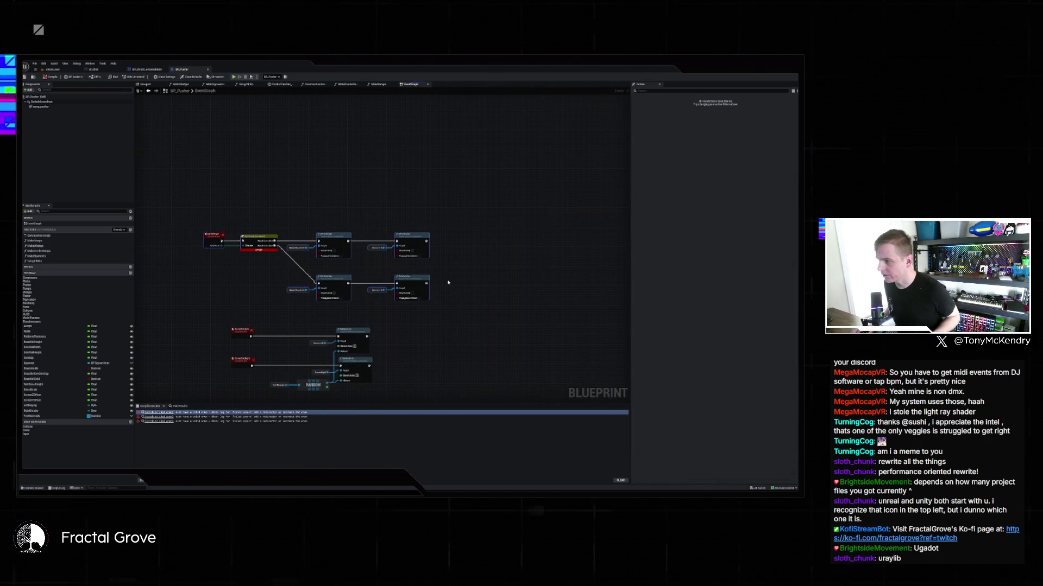
{"action": "key", "text": "Delete"}
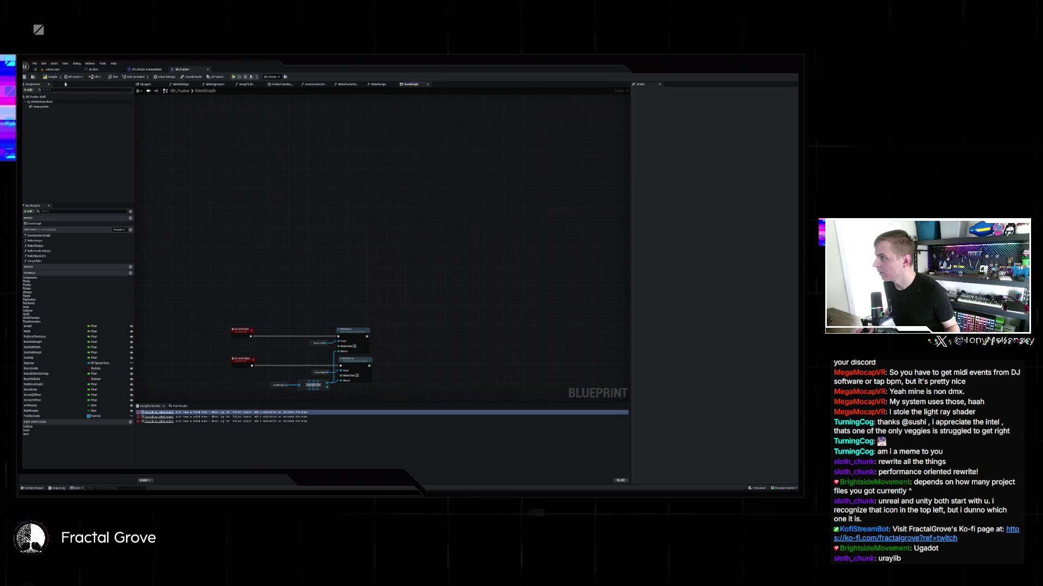
{"action": "key", "text": "F7"}
{"action": "key", "text": "ctrl+z"}
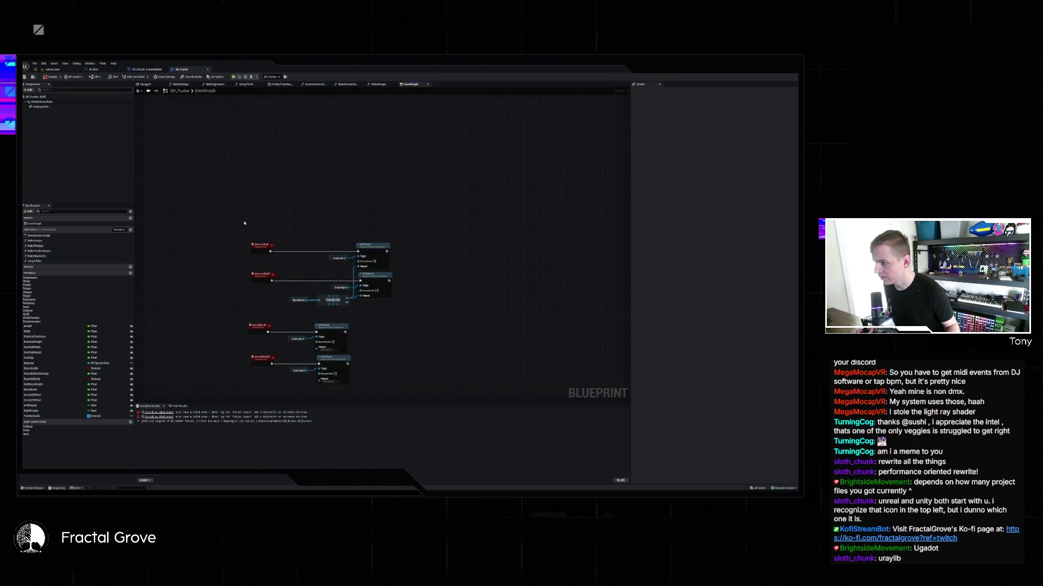
{"action": "mouse_move", "coordinate": [245, 222]}
{"action": "left_mouse_down"}
{"action": "mouse_move", "coordinate": [407, 373]}
{"action": "mouse_move", "coordinate": [419, 233]}
{"action": "left_mouse_up"}
{"action": "key", "text": "Delete"}
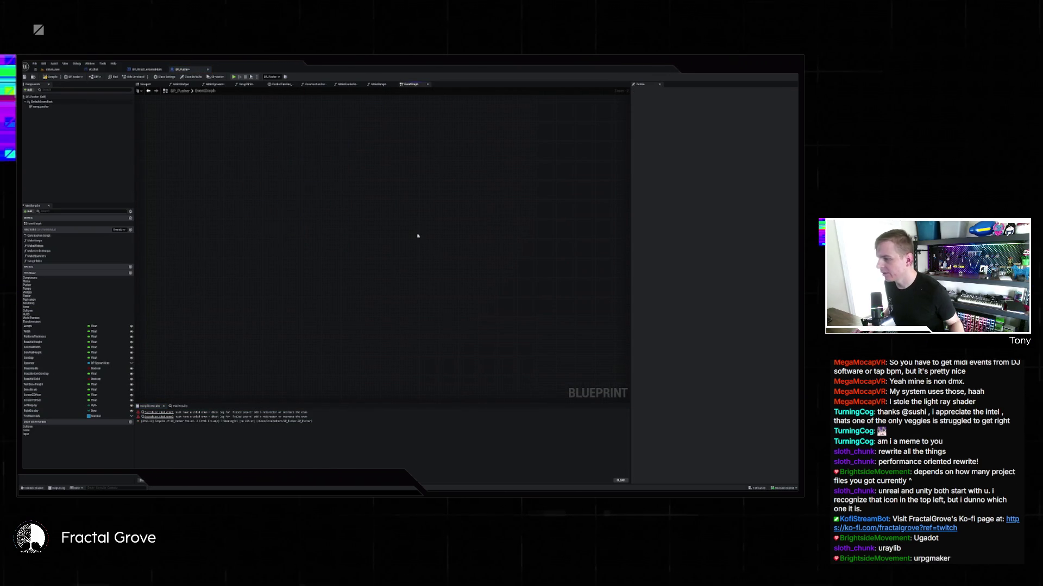
{"action": "key", "text": "ctrl+z"}
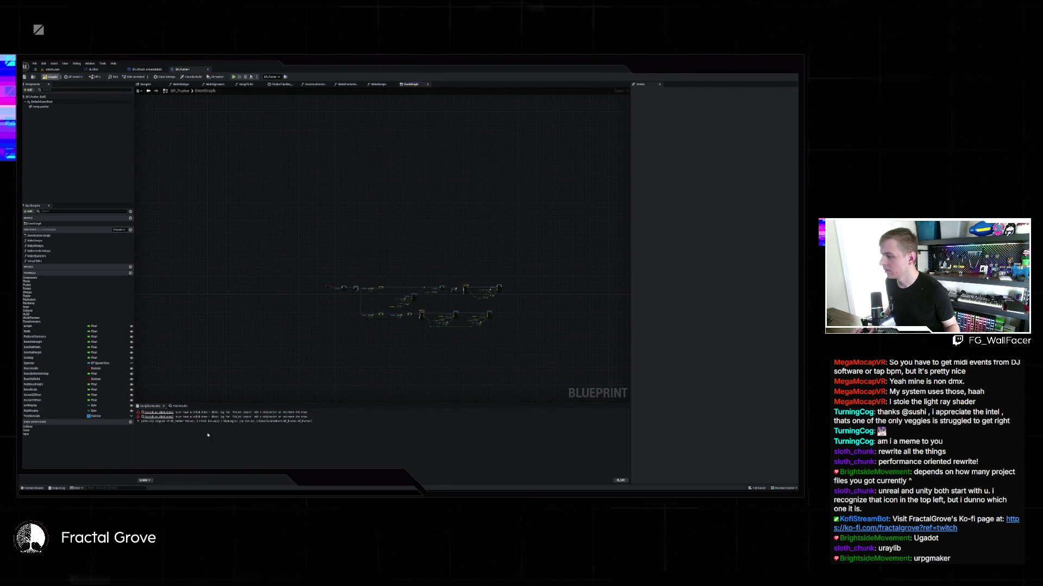
Select and delete the error-flagged construction script nodes of BP_Pusher
{"action": "left_click", "coordinate": [157, 412]}
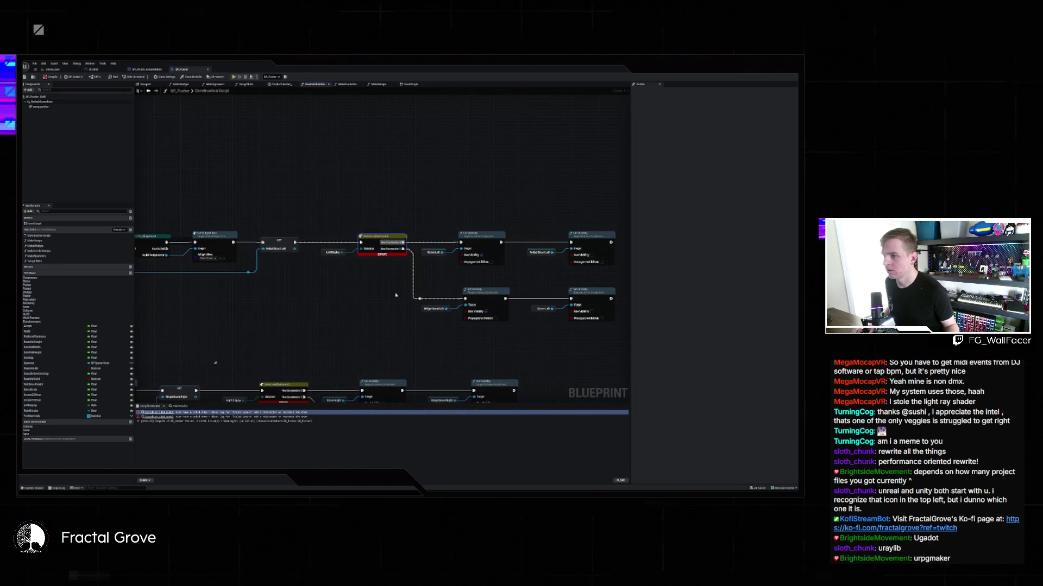
{"action": "scroll", "coordinate": [260, 228], "scroll_direction": "down", "scroll_amount": 2}
{"action": "mouse_move", "coordinate": [313, 223]}
{"action": "left_mouse_down"}
{"action": "mouse_move", "coordinate": [427, 300]}
{"action": "mouse_move", "coordinate": [519, 313]}
{"action": "left_mouse_up"}
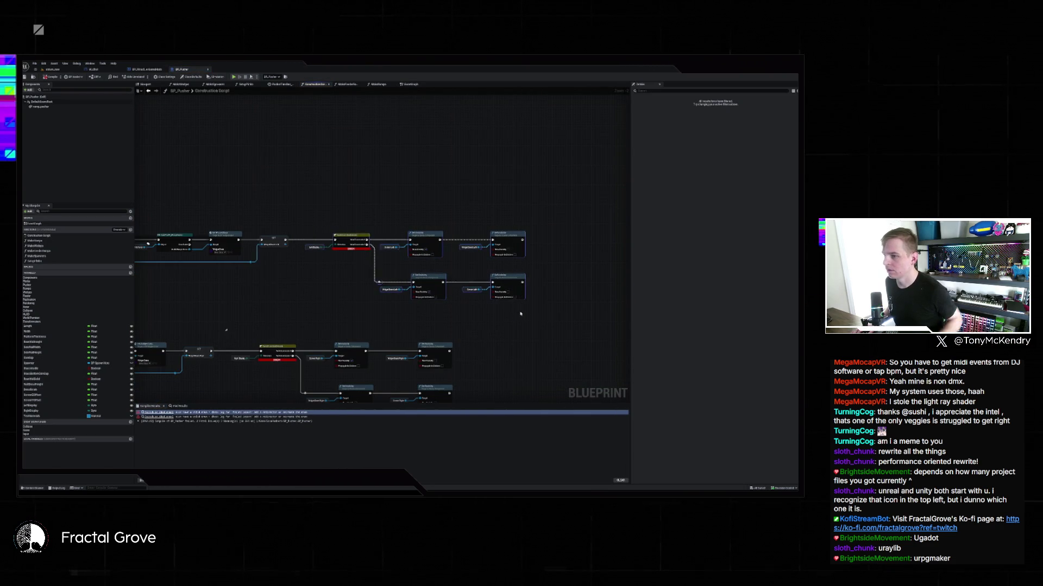
{"action": "mouse_move", "coordinate": [247, 243]}
{"action": "left_mouse_down"}
{"action": "mouse_move", "coordinate": [356, 305]}
{"action": "mouse_move", "coordinate": [463, 341]}
{"action": "left_mouse_up"}
{"action": "key", "text": "Delete"}
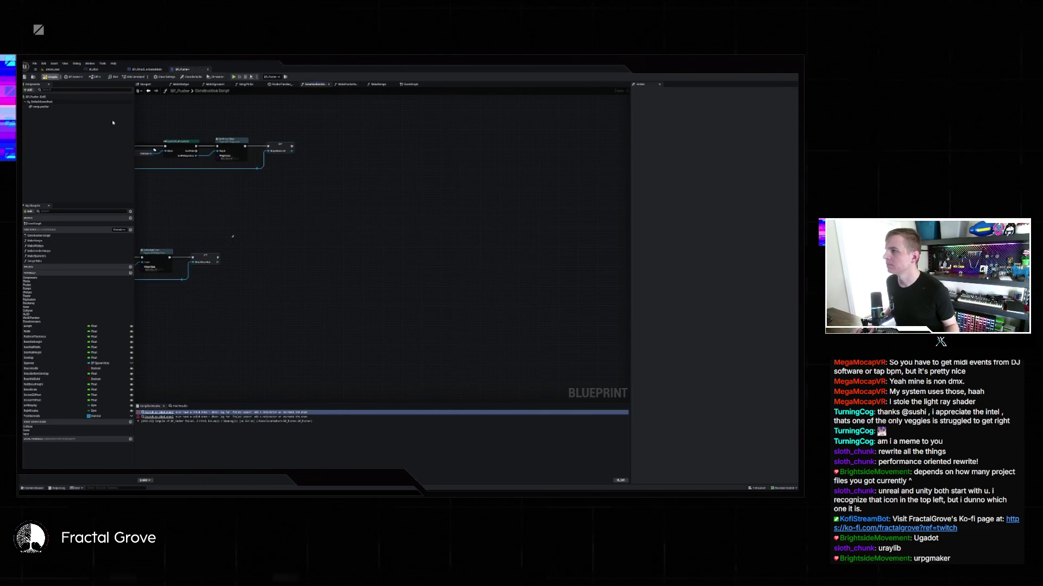
Return to the level, attempt Play, and review then close the compile-error Message Log
{"action": "left_click", "coordinate": [53, 69]}
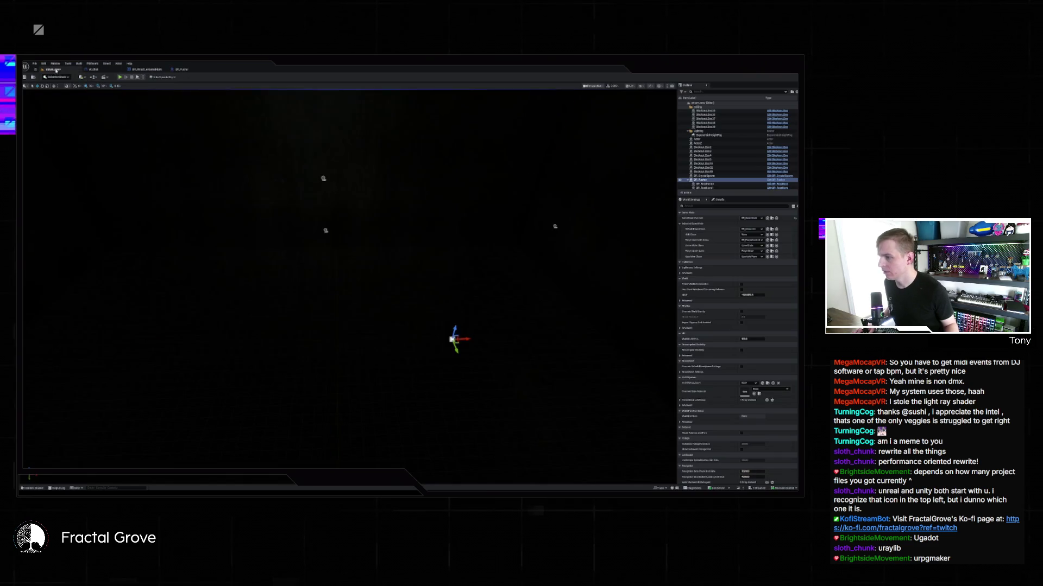
{"action": "mouse_move", "coordinate": [259, 207]}
{"action": "left_mouse_down"}
{"action": "mouse_move", "coordinate": [261, 163]}
{"action": "mouse_move", "coordinate": [260, 277]}
{"action": "mouse_move", "coordinate": [304, 298]}
{"action": "mouse_move", "coordinate": [336, 282]}
{"action": "mouse_move", "coordinate": [304, 272]}
{"action": "mouse_move", "coordinate": [285, 247]}
{"action": "left_mouse_up"}
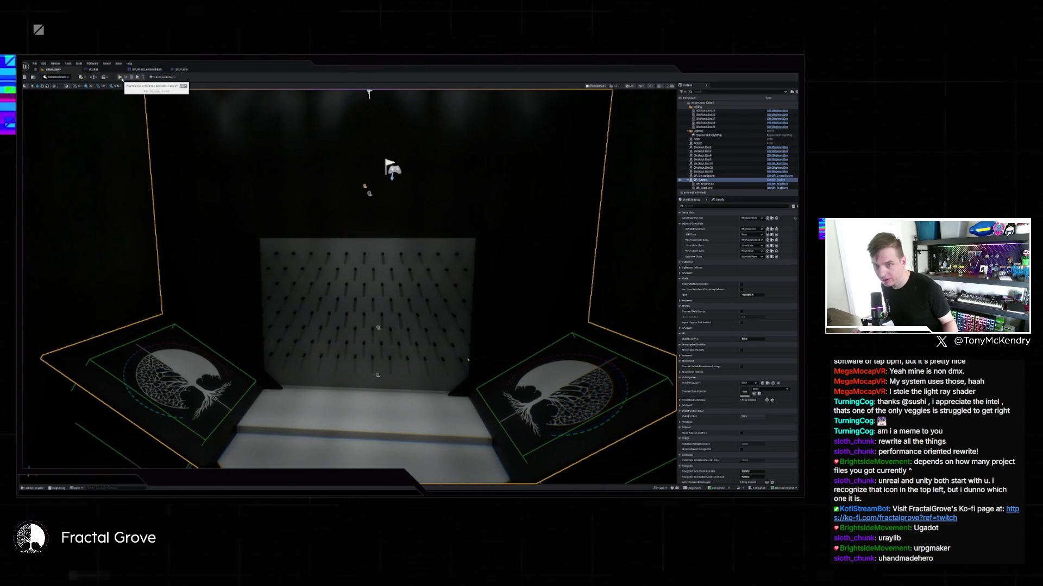
{"action": "left_click", "coordinate": [120, 78]}
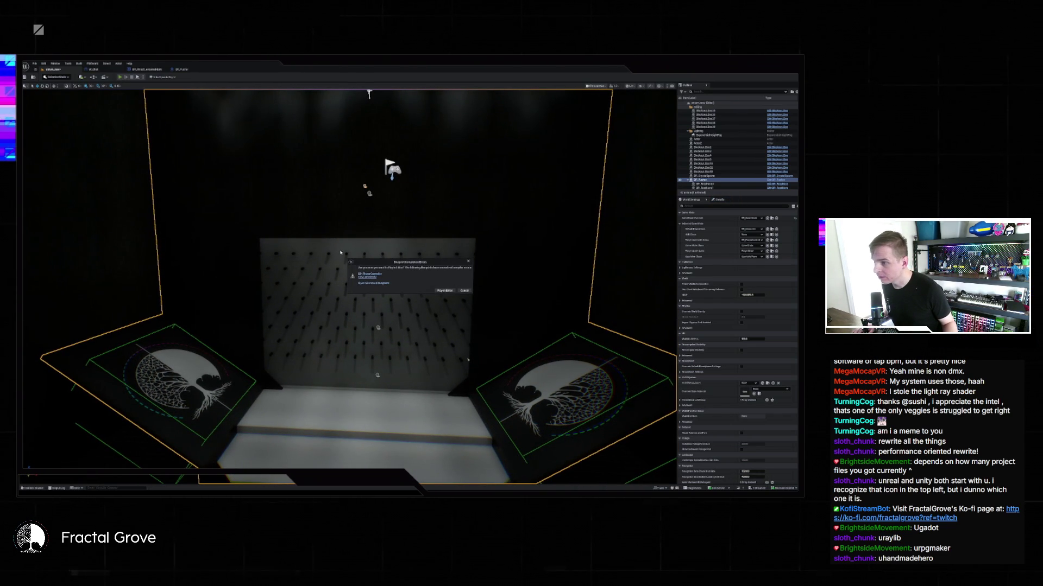
{"action": "left_click", "coordinate": [465, 290]}
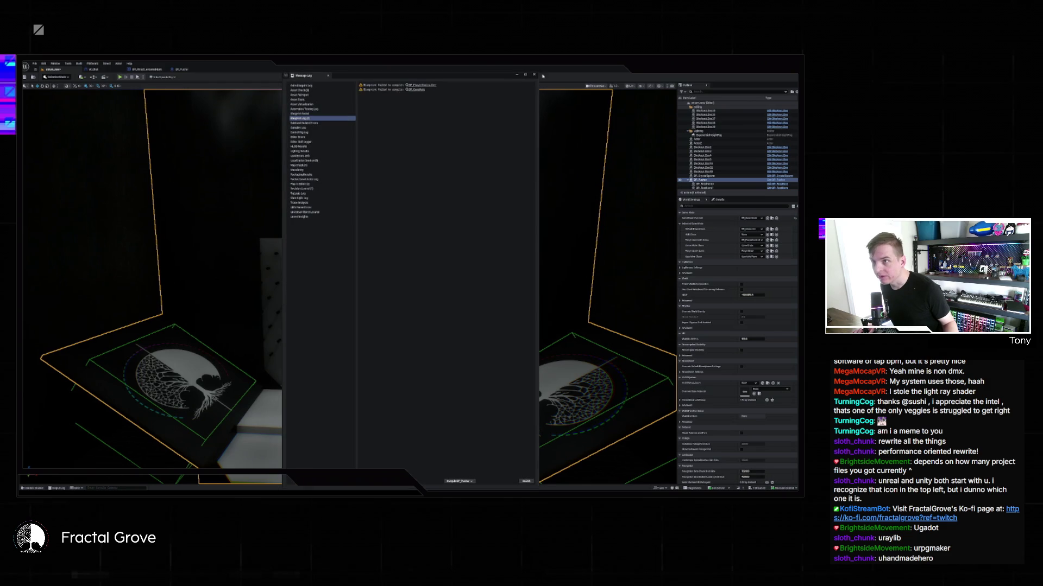
{"action": "left_click", "coordinate": [534, 76]}
Choose a GameMode Override in World Settings and play in editor despite the errors
{"action": "left_click", "coordinate": [751, 217]}
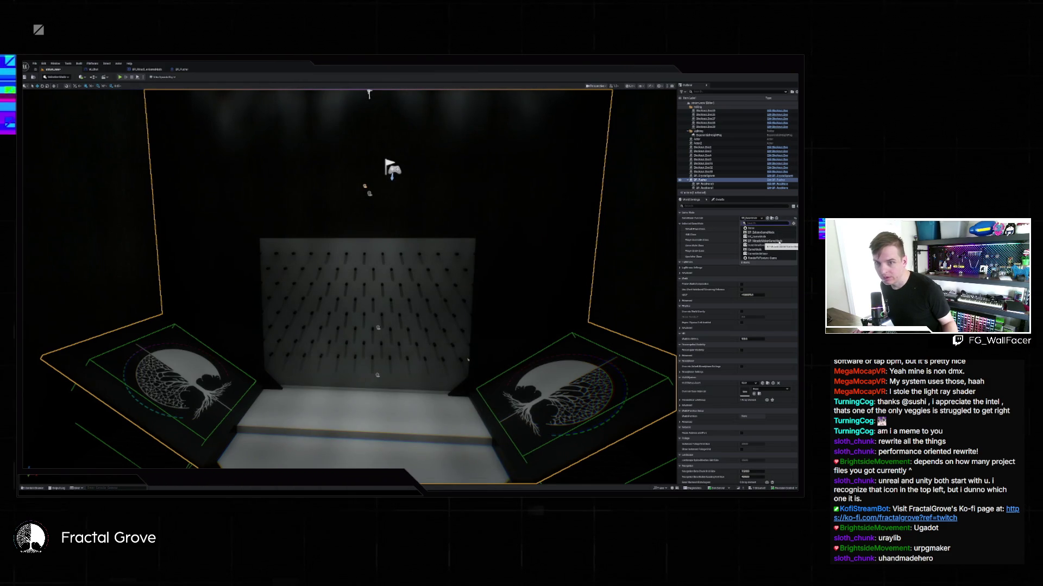
{"action": "left_click", "coordinate": [771, 241]}
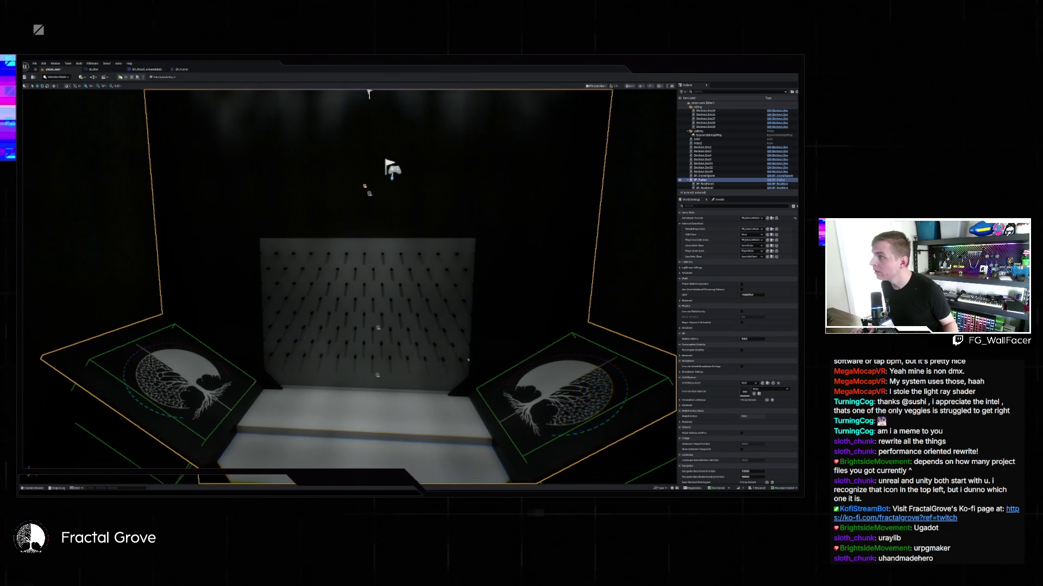
{"action": "key", "text": "alt+p"}
{"action": "left_click", "coordinate": [447, 292]}
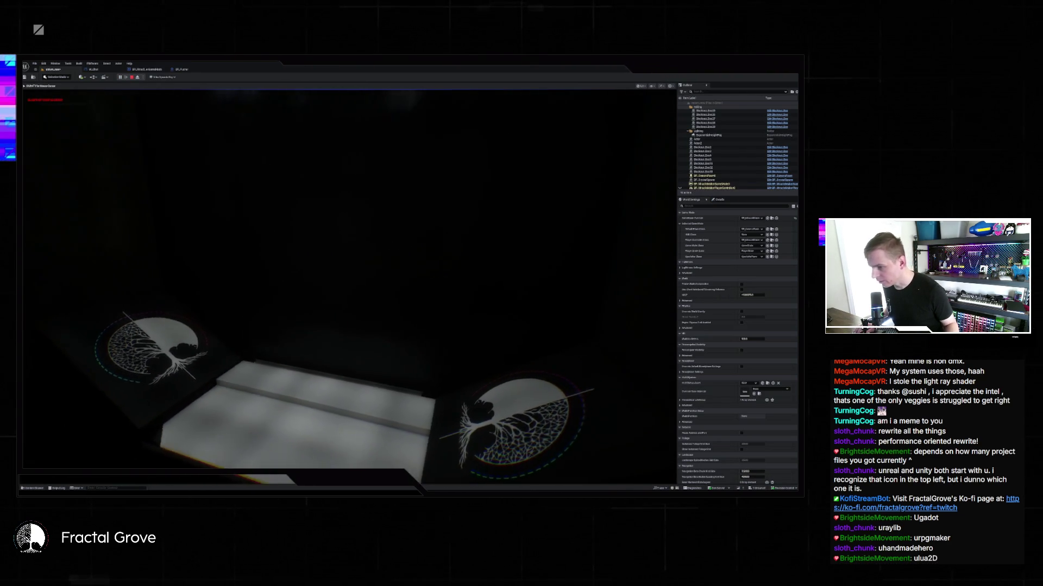
Stop the play session, close the Message Log, and move the view toward the peg board wall
{"action": "key", "text": "Escape"}
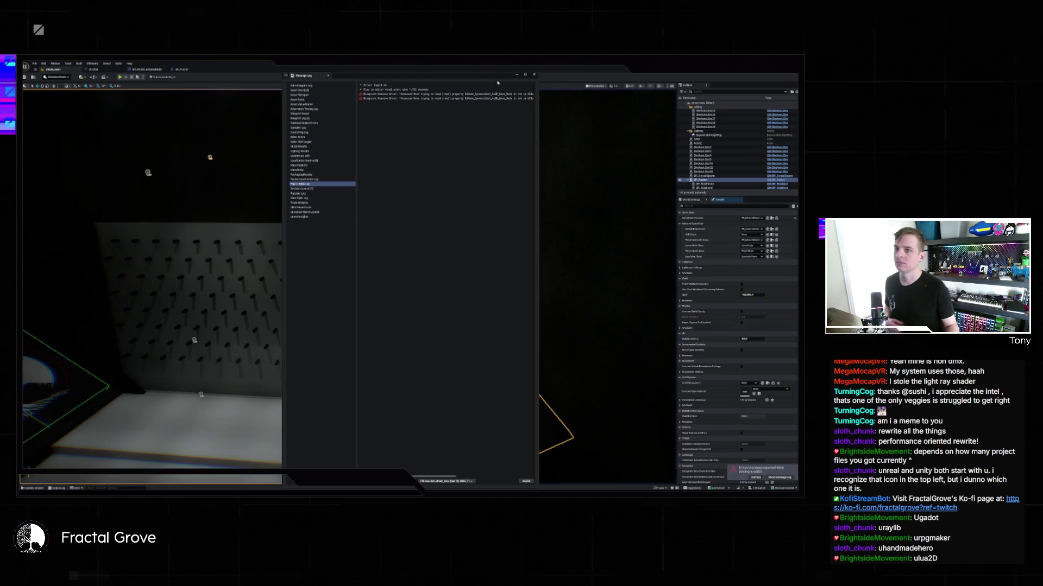
{"action": "left_click", "coordinate": [534, 74]}
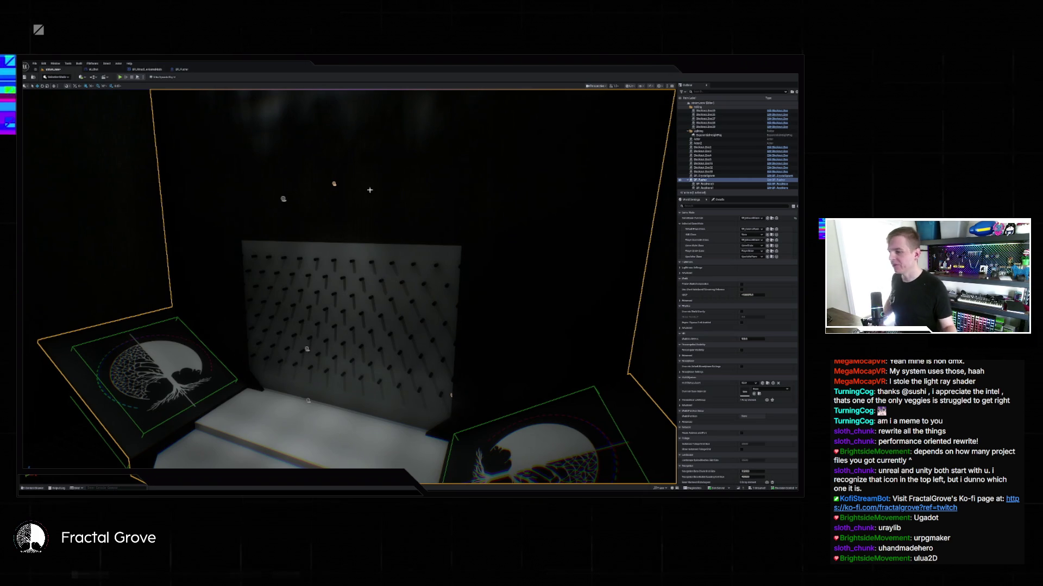
{"action": "mouse_move", "coordinate": [370, 190]}
{"action": "left_mouse_down"}
{"action": "mouse_move", "coordinate": [396, 163]}
{"action": "mouse_move", "coordinate": [381, 174]}
{"action": "mouse_move", "coordinate": [369, 163]}
{"action": "mouse_move", "coordinate": [342, 316]}
{"action": "left_mouse_up"}
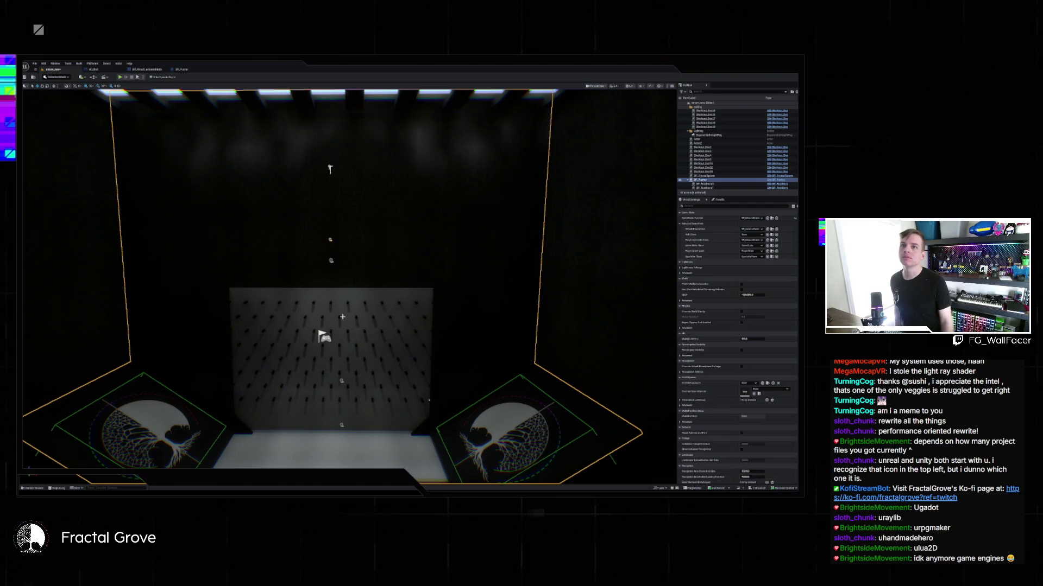
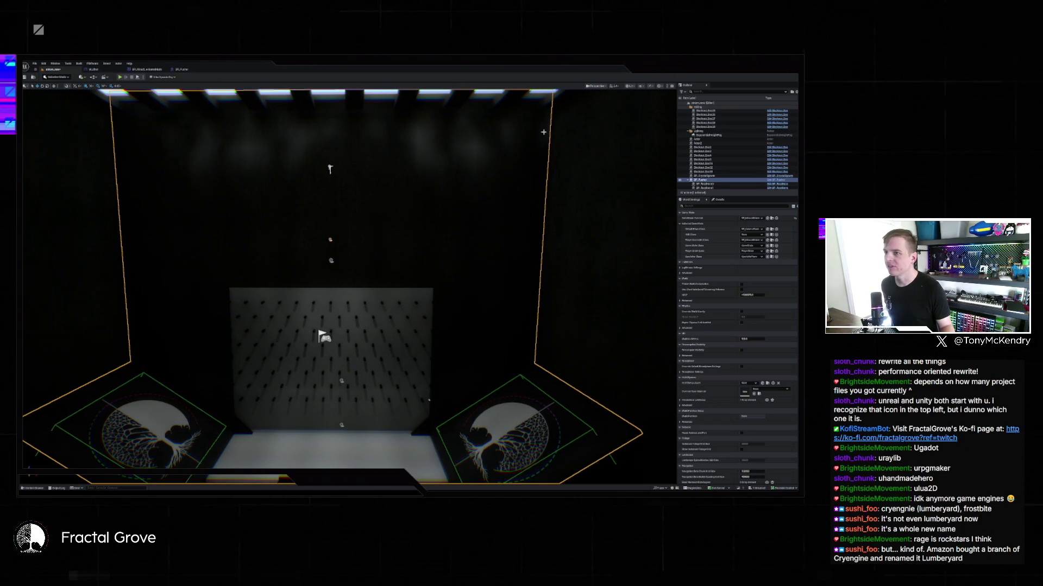
Fly around the dark stage room toward the pegboard wall, then open BP_Pusher's Blueprint
{"action": "left_click_drag", "start_coordinate": [543, 132], "coordinate": [480, 131]}
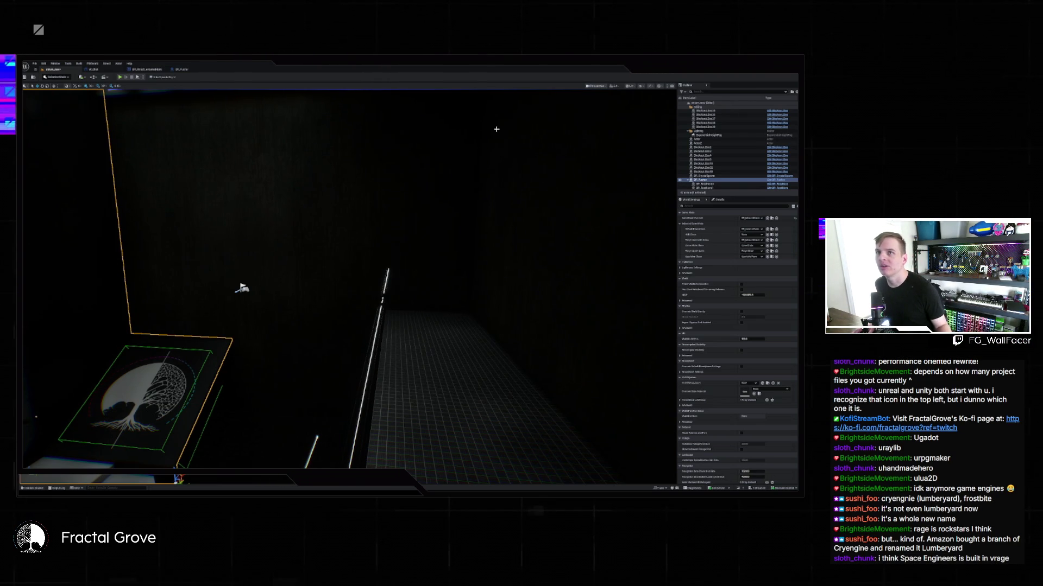
{"action": "left_click_drag", "start_coordinate": [496, 129], "coordinate": [431, 146]}
{"action": "key", "text": "Escape"}
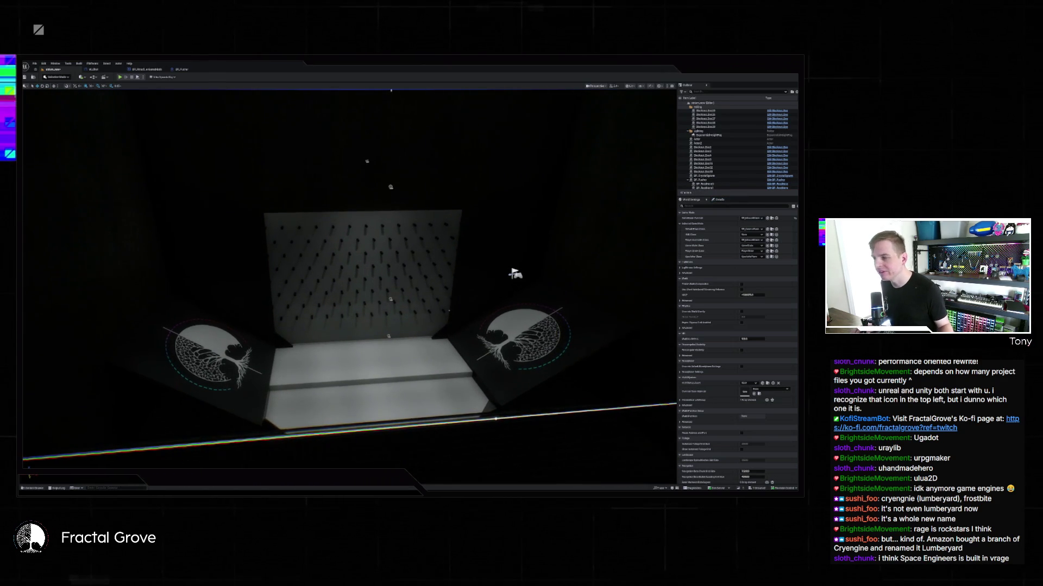
{"action": "left_click_drag", "start_coordinate": [506, 140], "coordinate": [511, 145]}
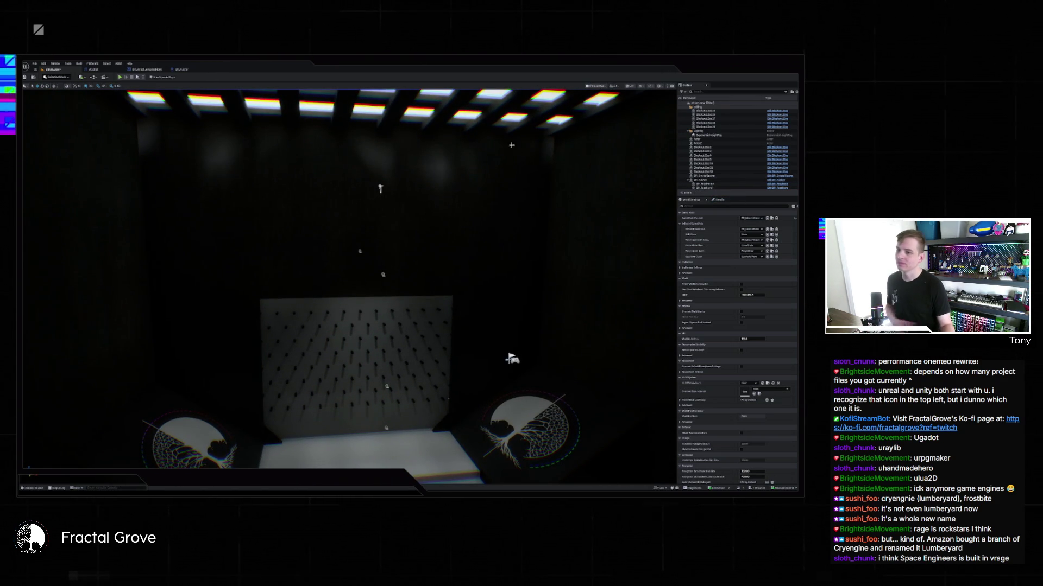
{"action": "scroll", "coordinate": [780, 174], "scroll_direction": "down", "scroll_amount": 5}
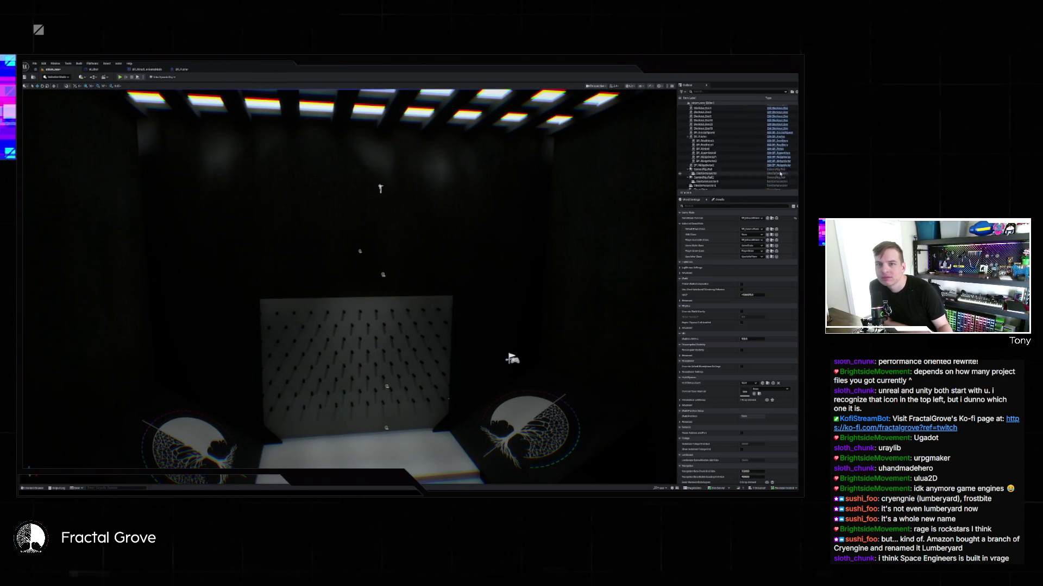
{"action": "left_click", "coordinate": [778, 137]}
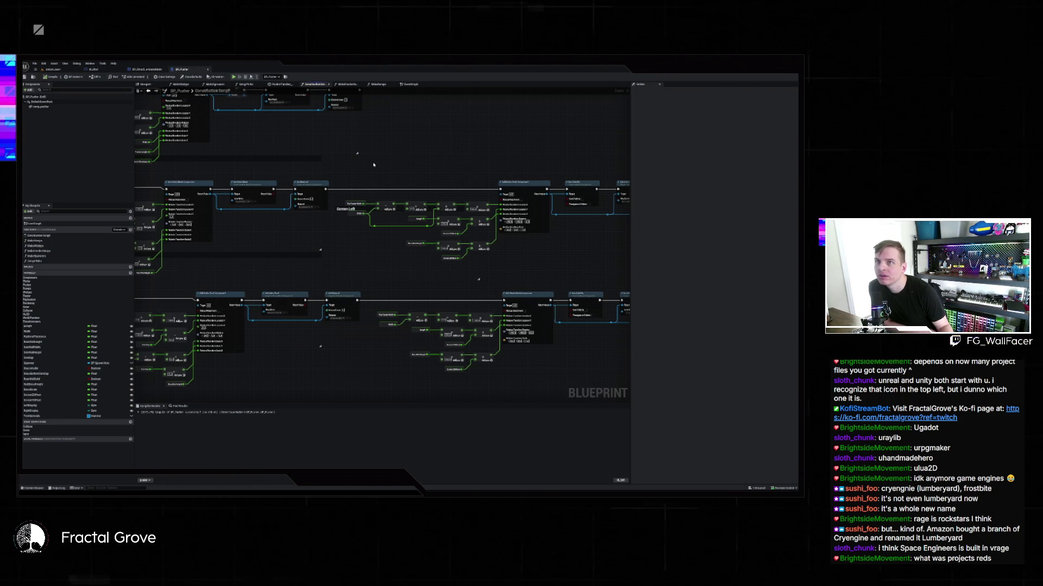
{"action": "scroll", "coordinate": [523, 234], "scroll_direction": "down", "scroll_amount": 5}
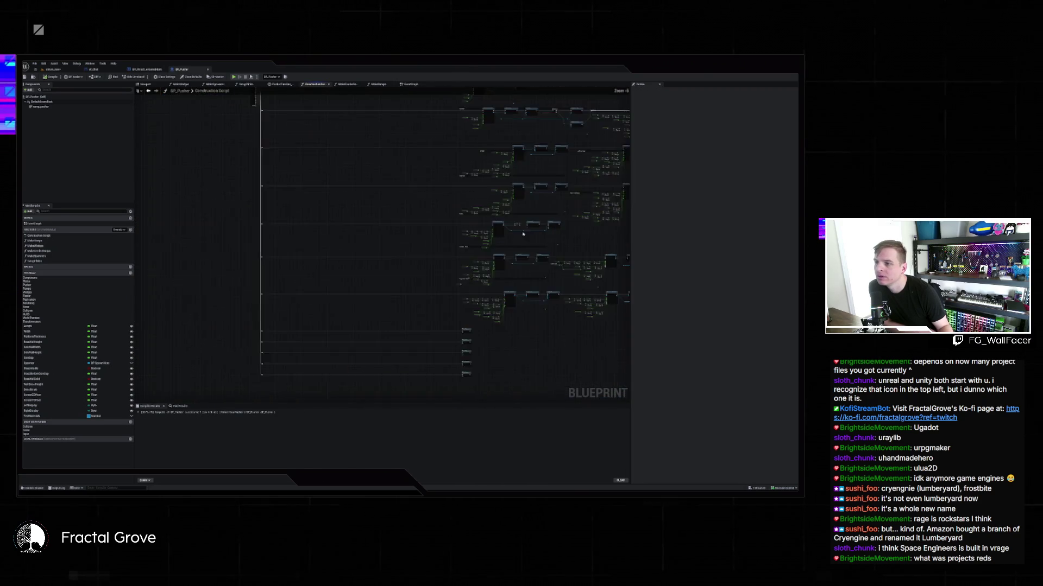
{"action": "scroll", "coordinate": [523, 234], "scroll_direction": "up", "scroll_amount": 3}
{"action": "scroll", "coordinate": [213, 239], "scroll_direction": "down", "scroll_amount": 3}
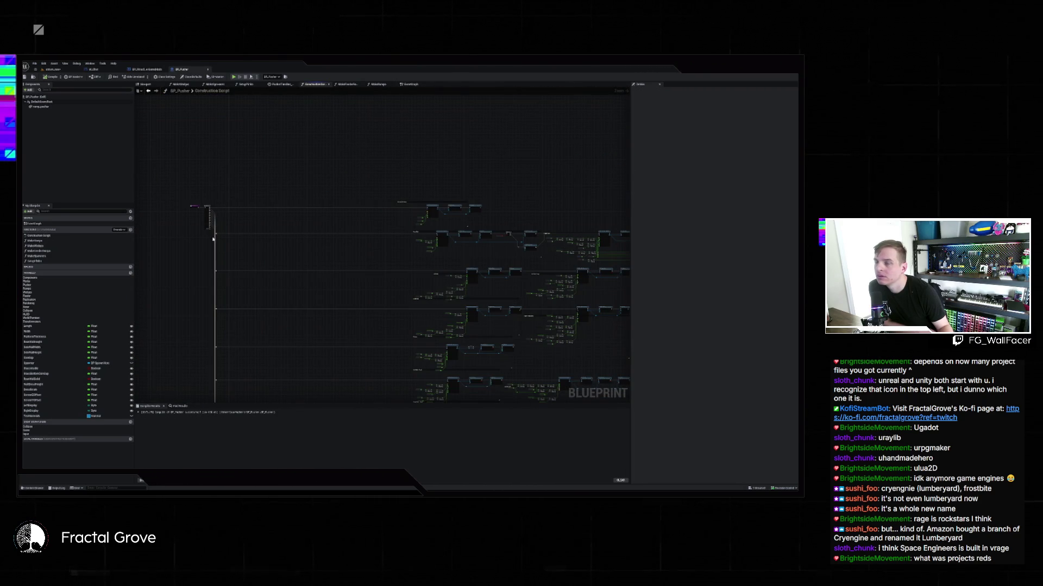
{"action": "scroll", "coordinate": [240, 232], "scroll_direction": "up", "scroll_amount": 5}
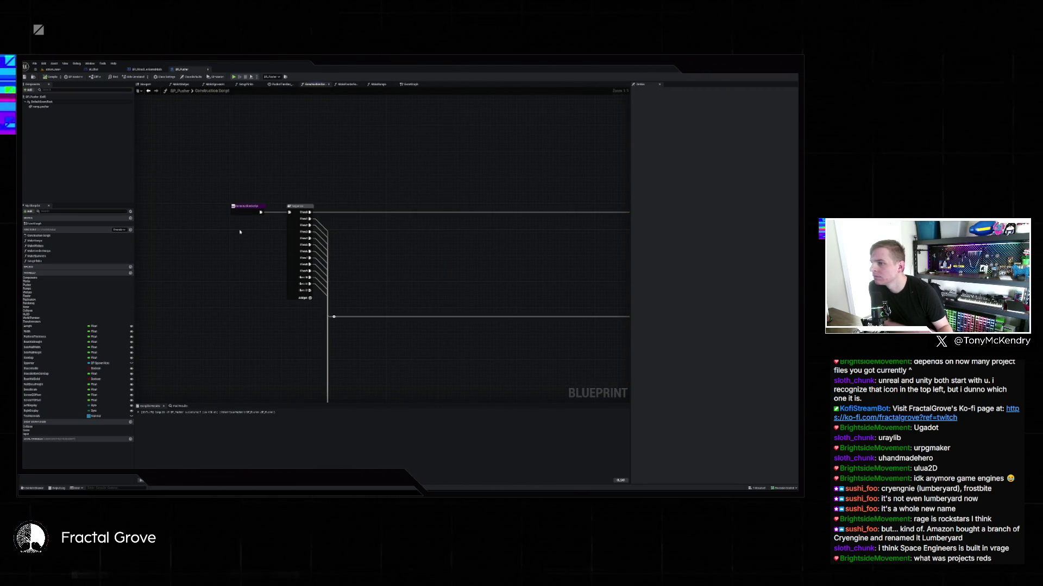
{"action": "left_click_drag", "start_coordinate": [498, 197], "coordinate": [294, 189]}
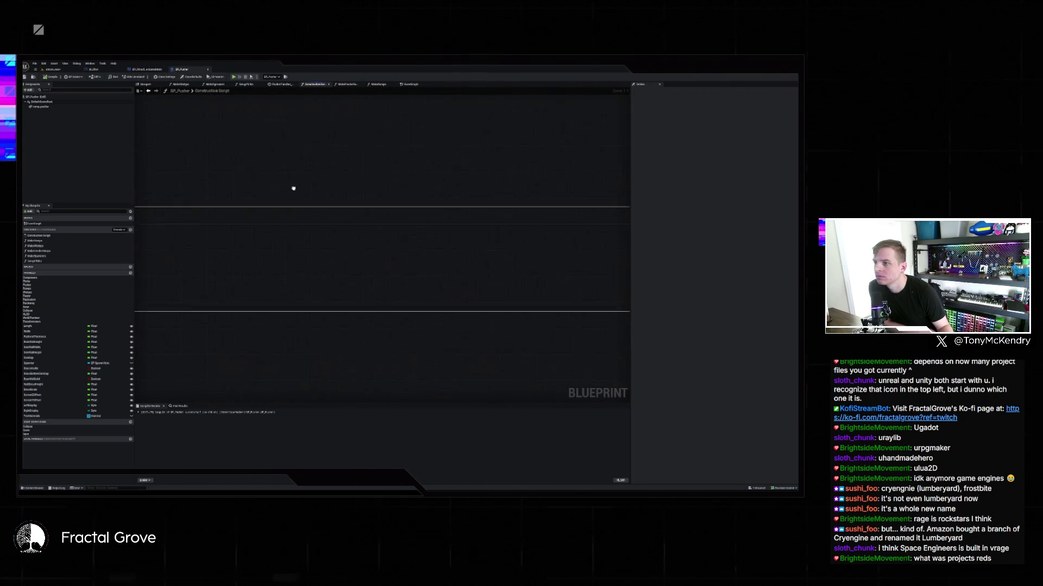
{"action": "left_click_drag", "start_coordinate": [521, 217], "coordinate": [304, 217]}
{"action": "left_click_drag", "start_coordinate": [534, 235], "coordinate": [456, 239]}
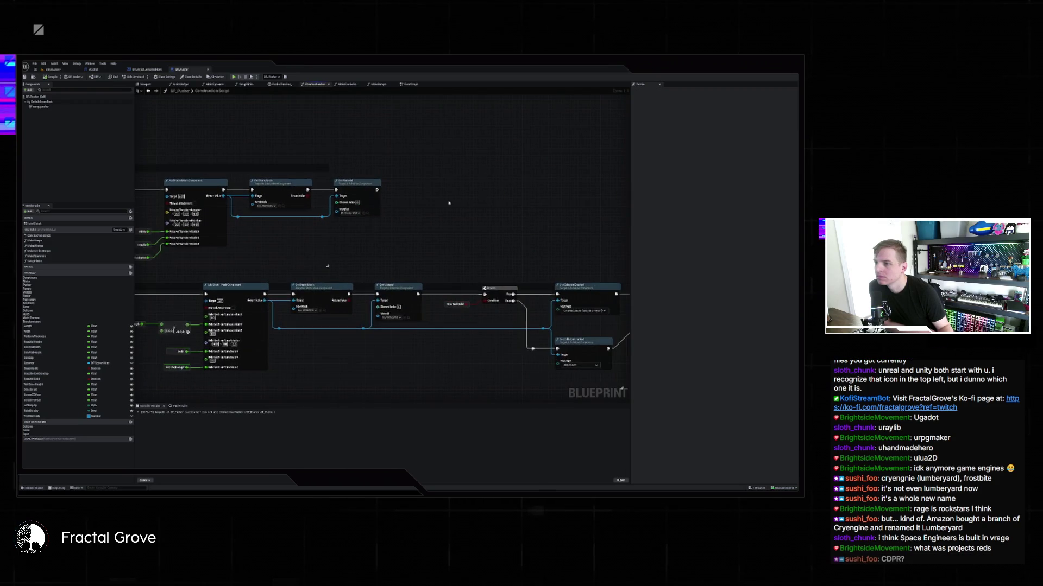
{"action": "scroll", "coordinate": [456, 239], "scroll_direction": "down", "scroll_amount": 5}
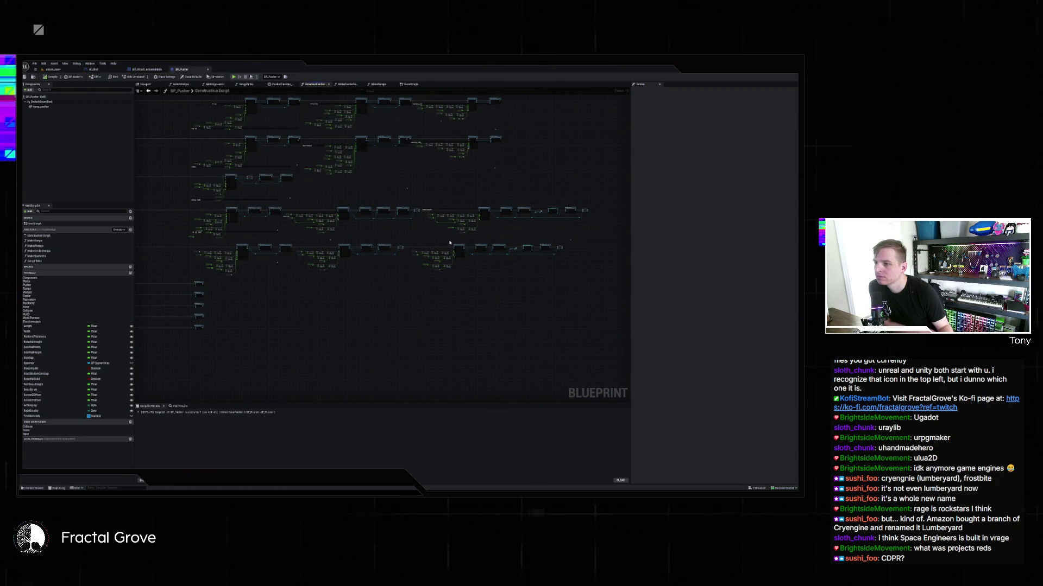
{"action": "scroll", "coordinate": [363, 228], "scroll_direction": "up", "scroll_amount": 4}
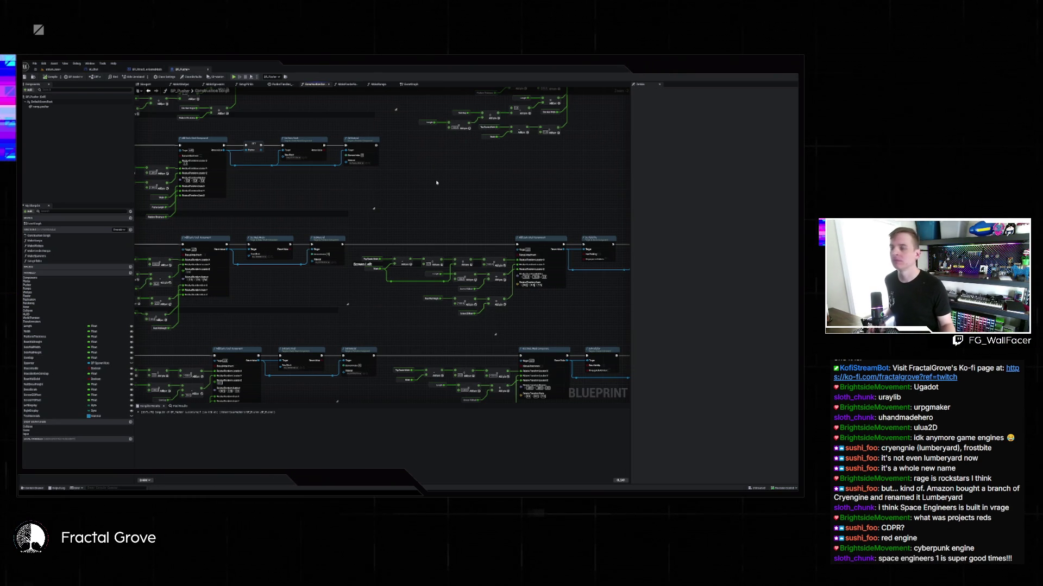
Pan and zoom the Construction Script graph to review node rows up to Left Wall - Back
{"action": "scroll", "coordinate": [359, 193], "scroll_direction": "down", "scroll_amount": 3}
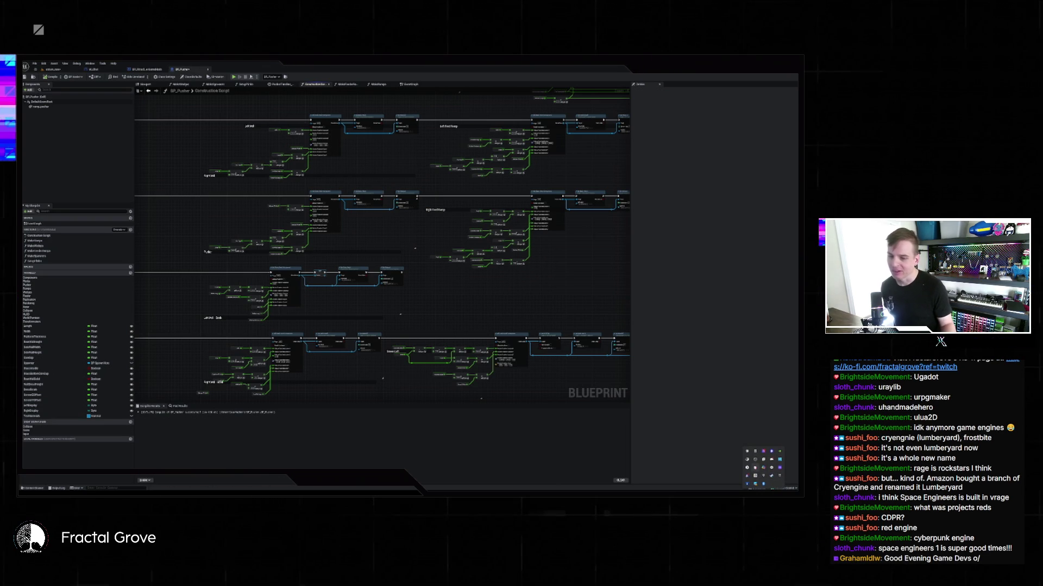
{"action": "left_click", "coordinate": [748, 387]}
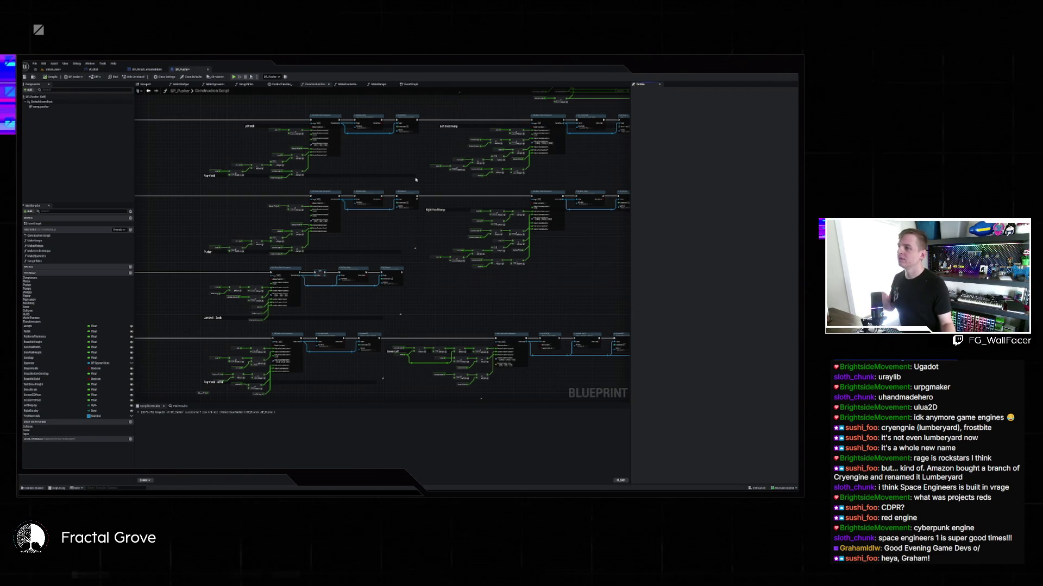
{"action": "mouse_move", "coordinate": [416, 180]}
{"action": "left_mouse_down"}
{"action": "mouse_move", "coordinate": [402, 239]}
{"action": "mouse_move", "coordinate": [141, 212]}
{"action": "left_mouse_up"}
{"action": "left_click_drag", "start_coordinate": [241, 216], "coordinate": [536, 107]}
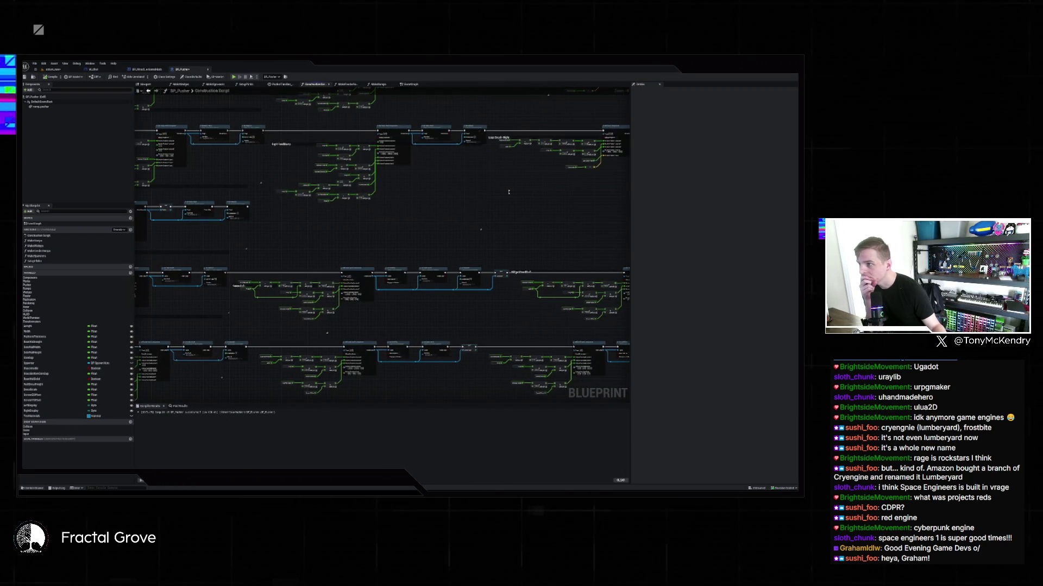
{"action": "mouse_move", "coordinate": [509, 192]}
{"action": "left_mouse_down"}
{"action": "mouse_move", "coordinate": [249, 128]}
{"action": "mouse_move", "coordinate": [371, 156]}
{"action": "left_mouse_up"}
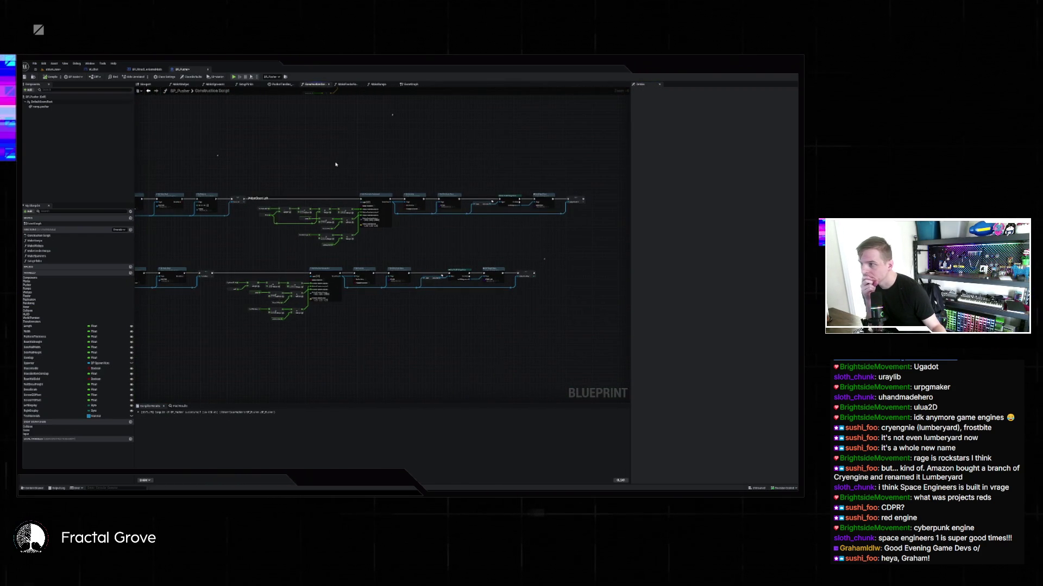
{"action": "scroll", "coordinate": [336, 164], "scroll_direction": "down", "scroll_amount": 3}
{"action": "scroll", "coordinate": [339, 148], "scroll_direction": "up", "scroll_amount": 3}
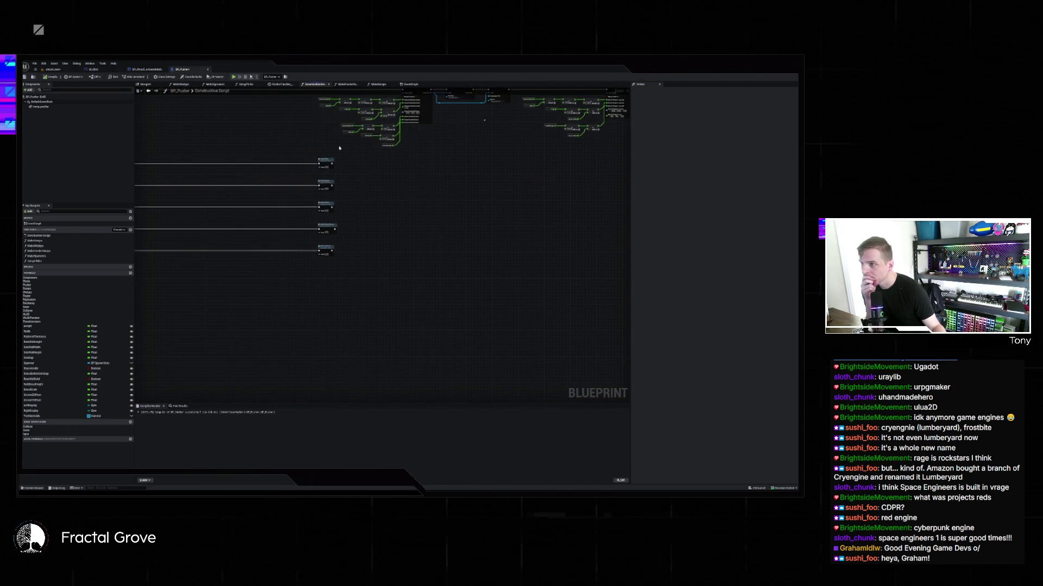
{"action": "scroll", "coordinate": [340, 147], "scroll_direction": "up", "scroll_amount": 2}
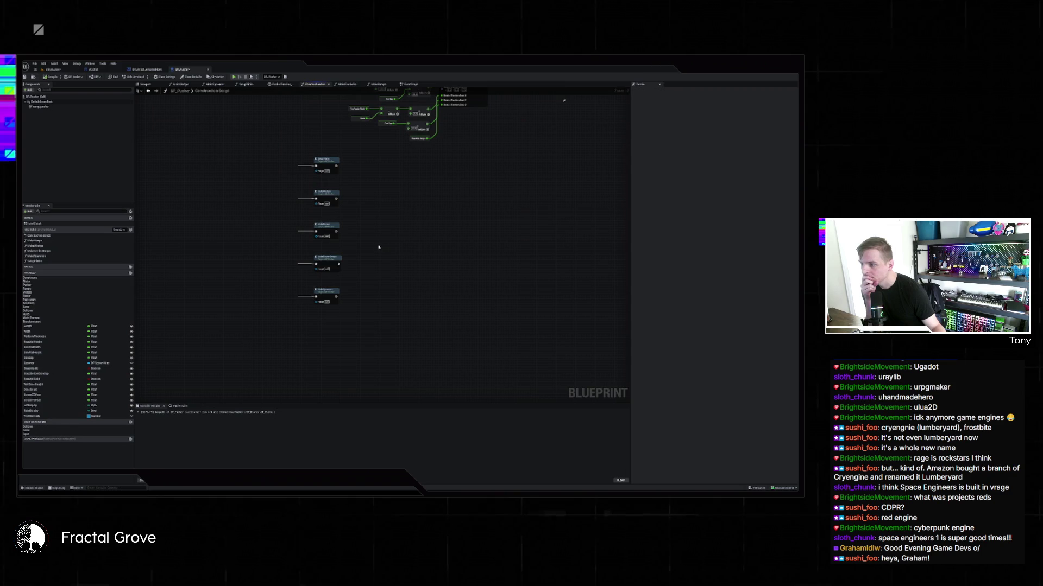
{"action": "left_click_drag", "start_coordinate": [377, 222], "coordinate": [330, 356]}
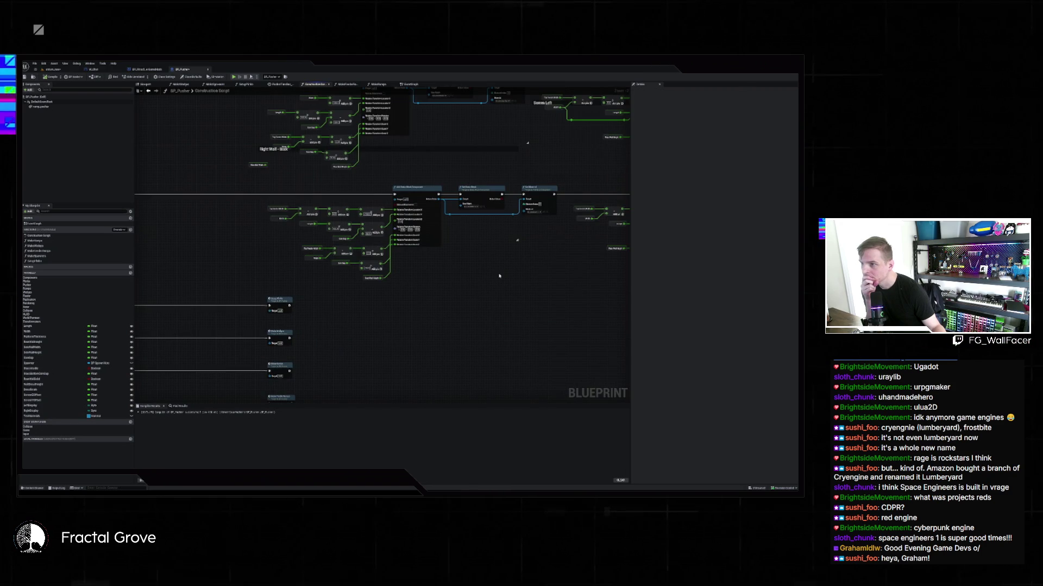
{"action": "mouse_move", "coordinate": [499, 275]}
{"action": "left_mouse_down"}
{"action": "mouse_move", "coordinate": [456, 284]}
{"action": "mouse_move", "coordinate": [420, 367]}
{"action": "left_mouse_up"}
{"action": "scroll", "coordinate": [420, 367], "scroll_direction": "down", "scroll_amount": 5}
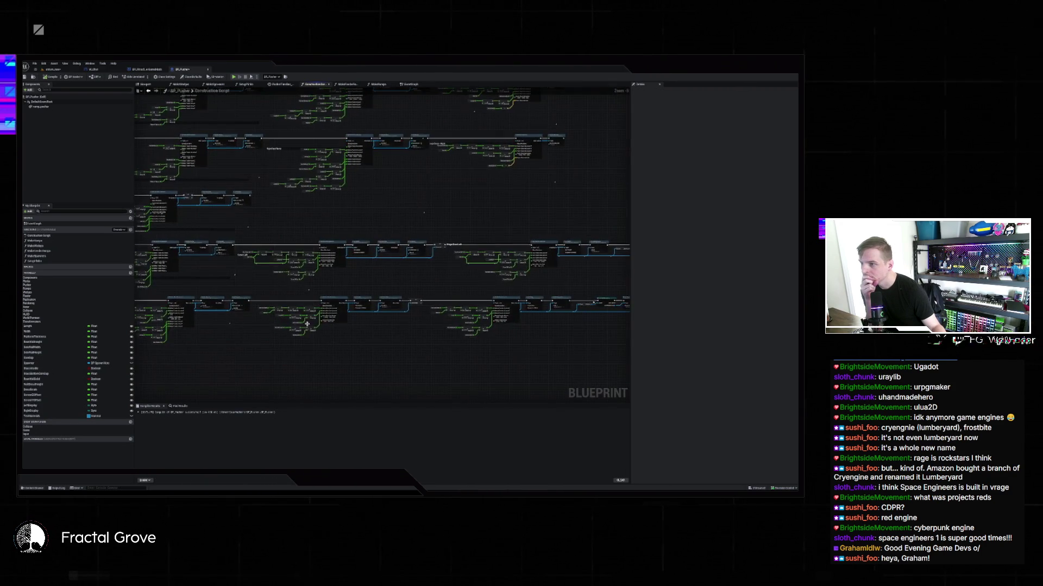
{"action": "scroll", "coordinate": [331, 286], "scroll_direction": "up", "scroll_amount": 3}
{"action": "scroll", "coordinate": [331, 286], "scroll_direction": "down", "scroll_amount": 3}
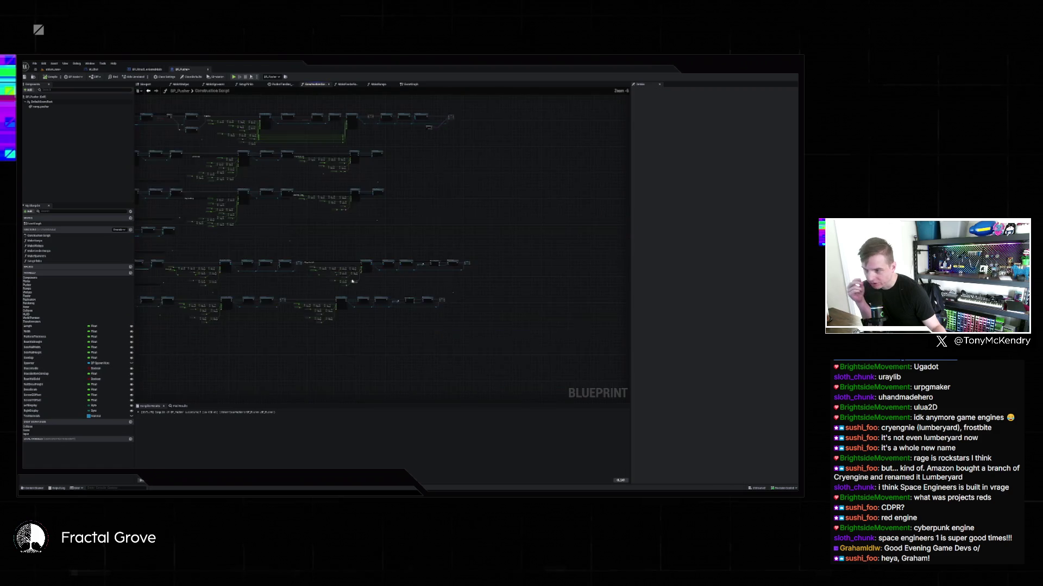
{"action": "scroll", "coordinate": [366, 249], "scroll_direction": "up", "scroll_amount": 2}
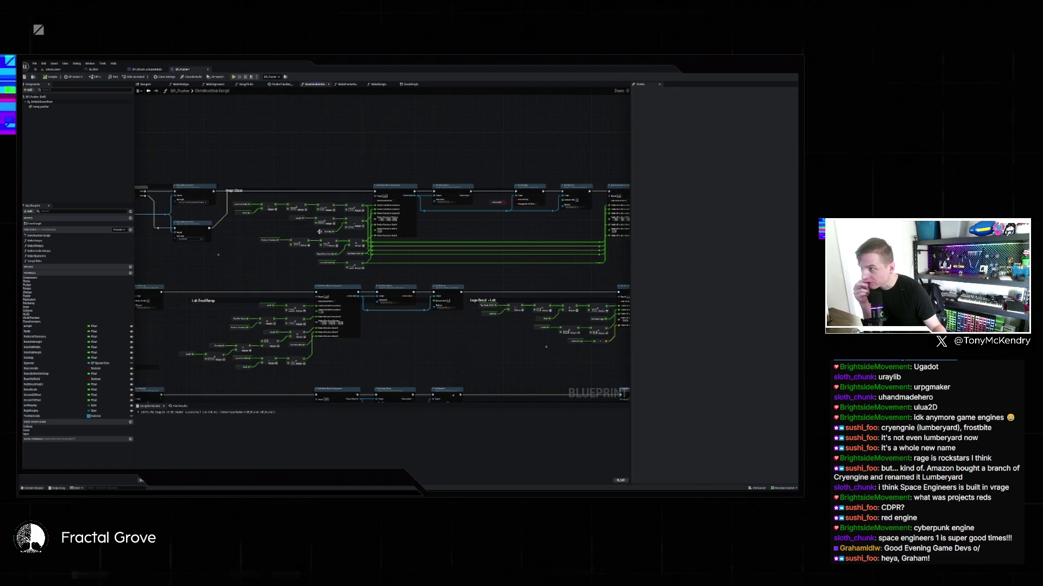
{"action": "scroll", "coordinate": [325, 244], "scroll_direction": "up", "scroll_amount": 2}
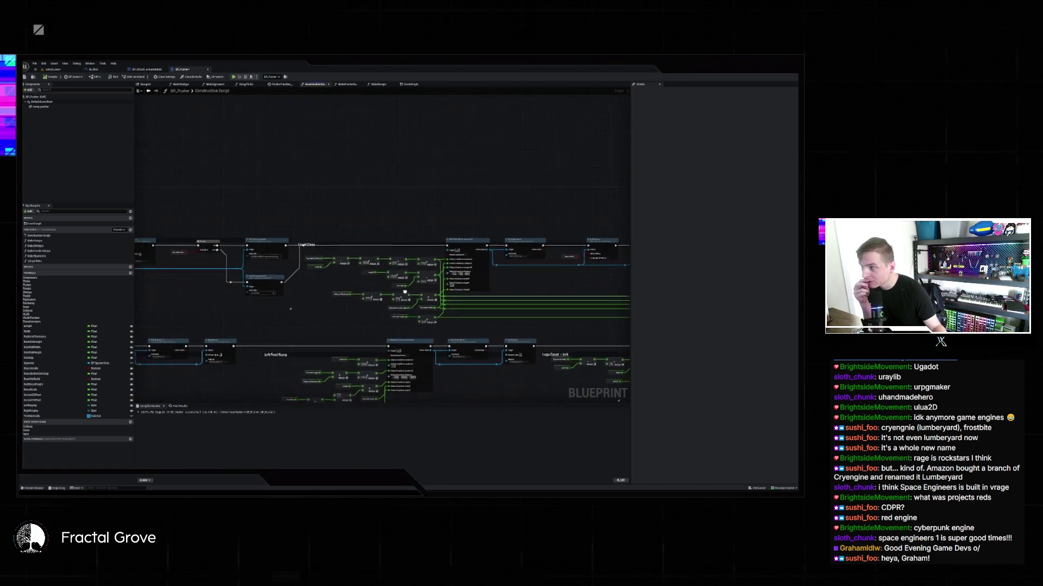
Inspect the Front Glass, logo decal and Left Feed Ramp node groups, then return to the level
{"action": "left_click", "coordinate": [324, 245]}
{"action": "scroll", "coordinate": [324, 244], "scroll_direction": "down", "scroll_amount": 3}
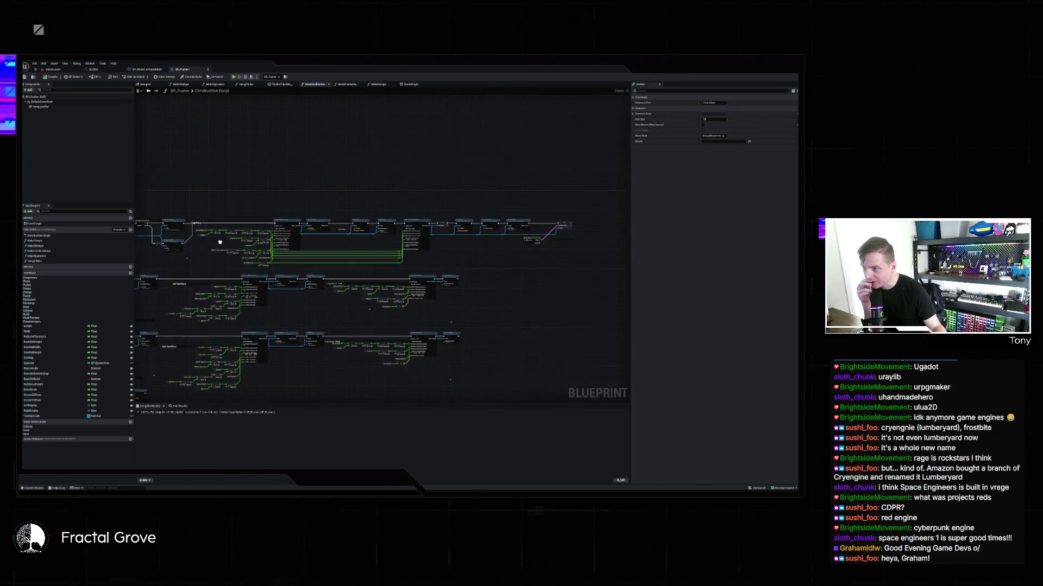
{"action": "scroll", "coordinate": [272, 233], "scroll_direction": "up", "scroll_amount": 4}
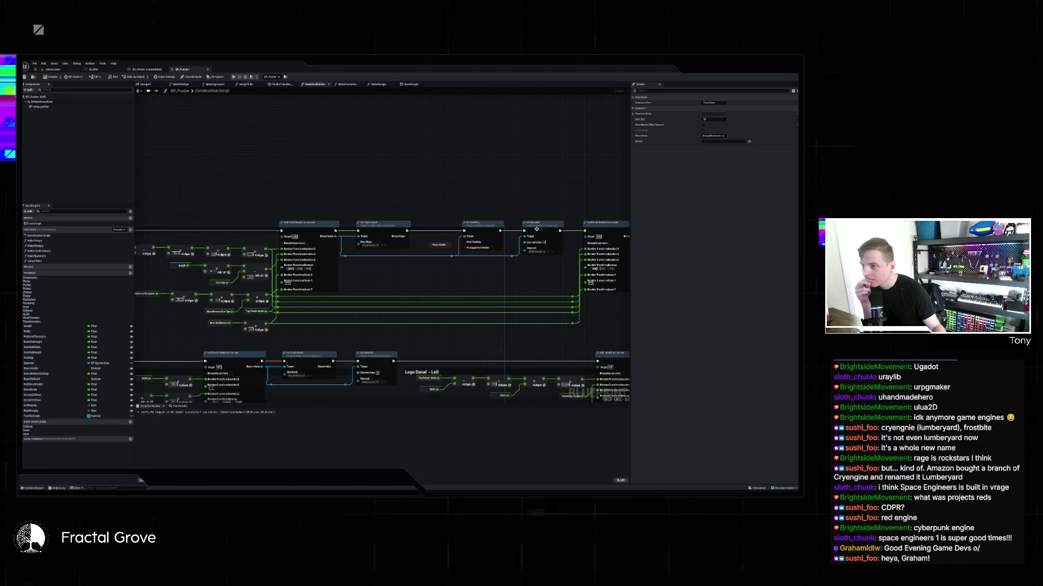
{"action": "left_click_drag", "start_coordinate": [536, 229], "coordinate": [230, 217]}
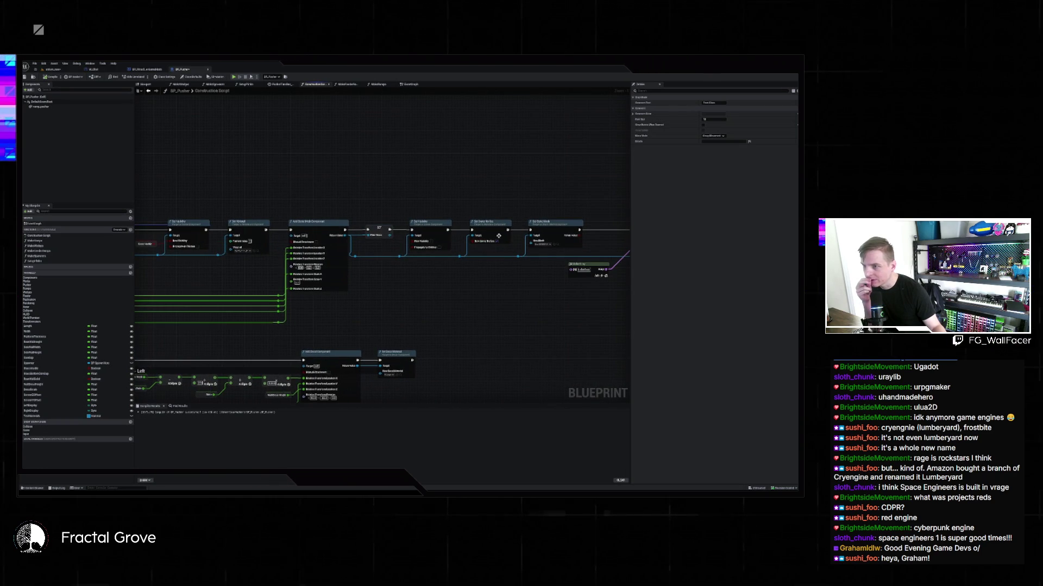
{"action": "mouse_move", "coordinate": [498, 236]}
{"action": "left_mouse_down"}
{"action": "mouse_move", "coordinate": [335, 291]}
{"action": "mouse_move", "coordinate": [539, 300]}
{"action": "left_mouse_up"}
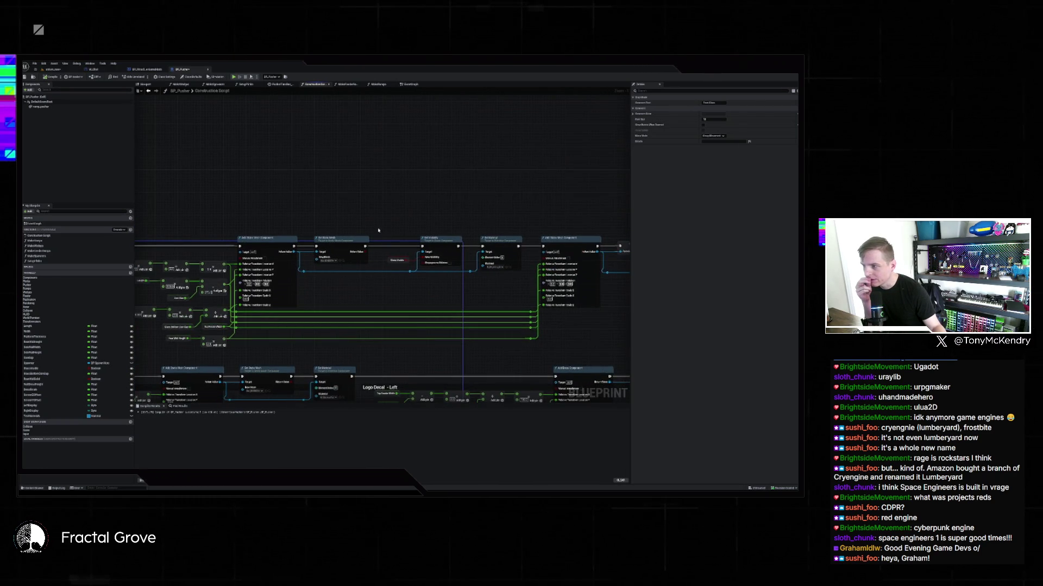
{"action": "mouse_move", "coordinate": [378, 230]}
{"action": "left_mouse_down"}
{"action": "mouse_move", "coordinate": [543, 225]}
{"action": "mouse_move", "coordinate": [486, 220]}
{"action": "left_mouse_up"}
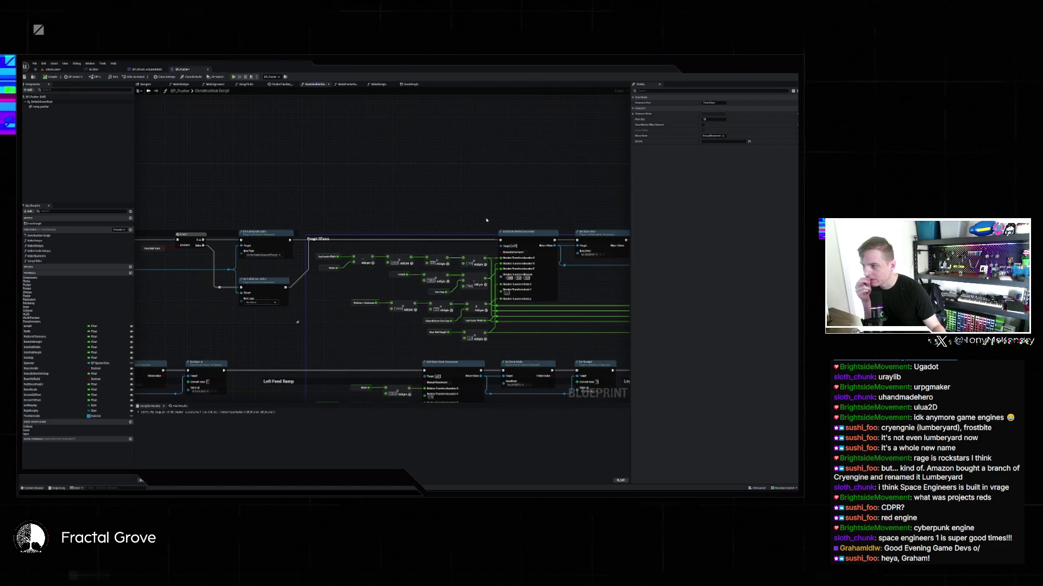
{"action": "left_click_drag", "start_coordinate": [157, 228], "coordinate": [397, 237]}
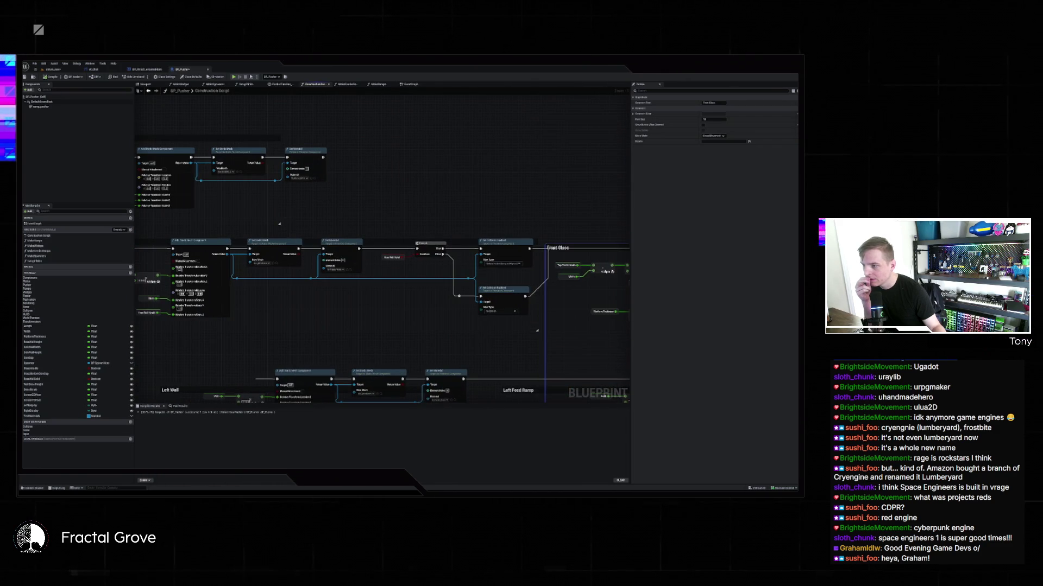
{"action": "left_click_drag", "start_coordinate": [279, 223], "coordinate": [363, 213]}
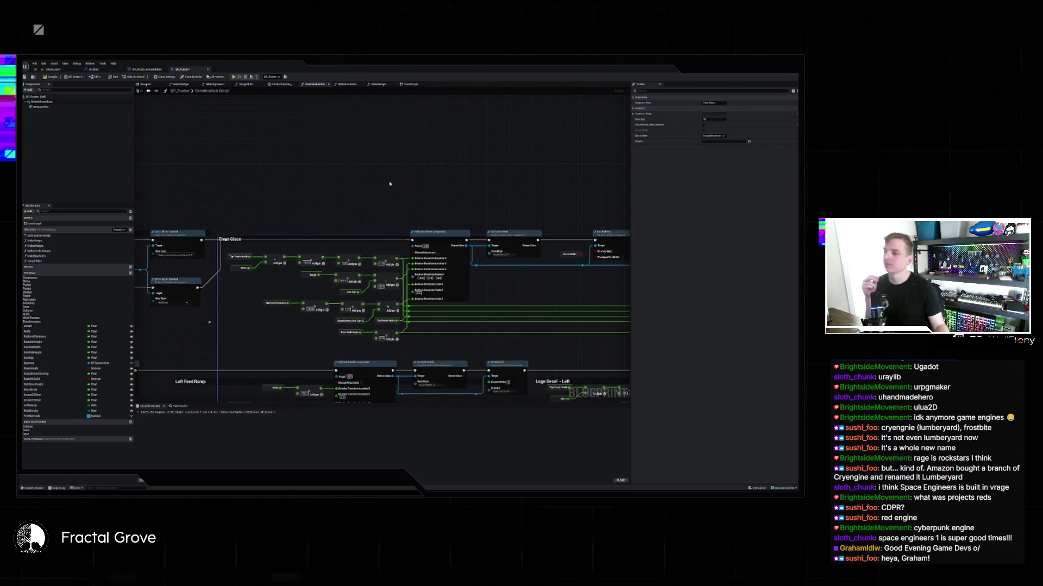
{"action": "scroll", "coordinate": [431, 326], "scroll_direction": "down", "scroll_amount": 4}
{"action": "scroll", "coordinate": [432, 327], "scroll_direction": "down", "scroll_amount": 2}
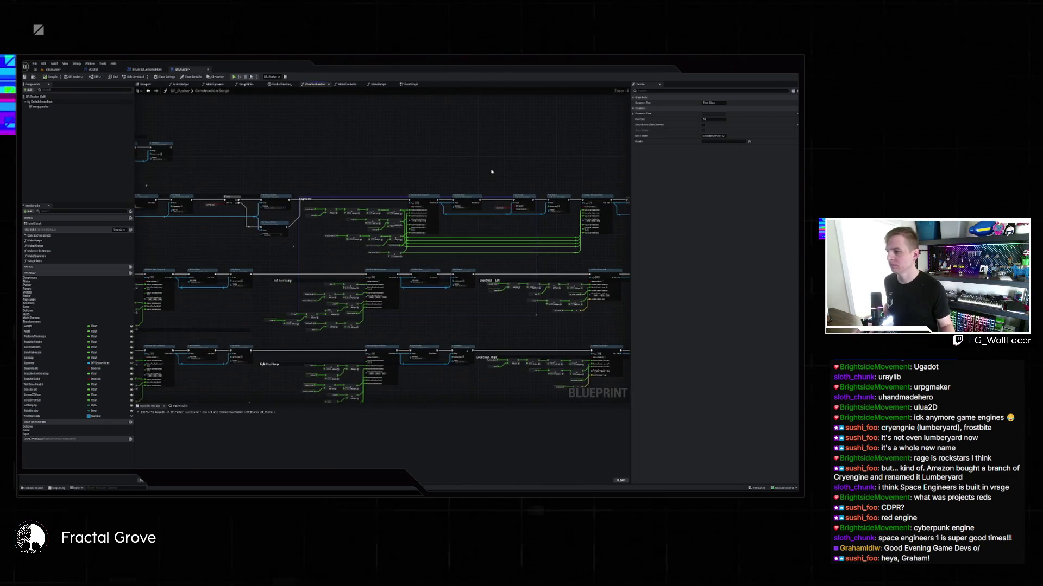
{"action": "scroll", "coordinate": [482, 217], "scroll_direction": "down", "scroll_amount": 3}
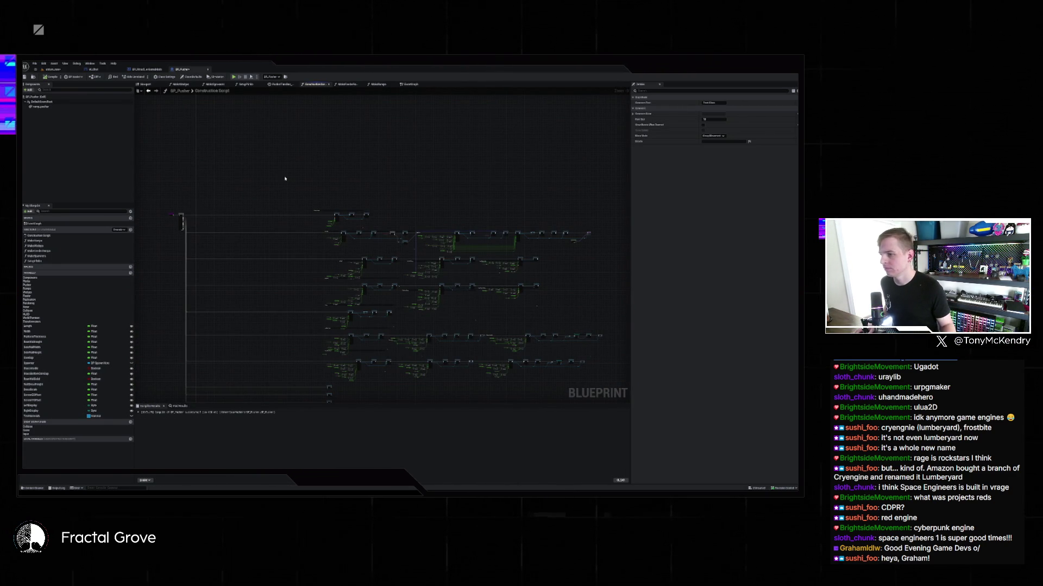
{"action": "left_click", "coordinate": [45, 70]}
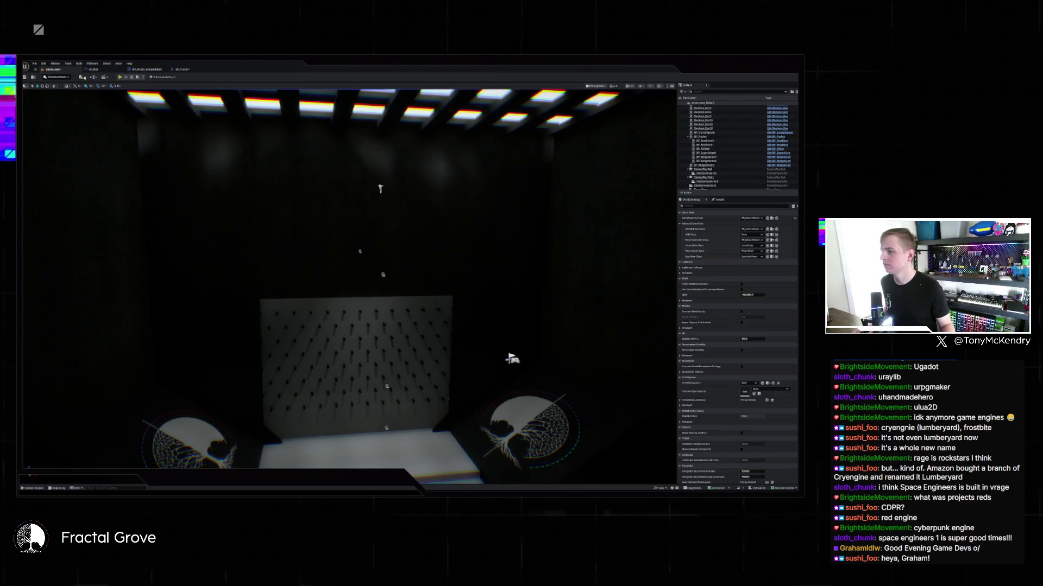
Fly close to the emblem wall and floor and open the Content Drawer
{"action": "mouse_move", "coordinate": [347, 271]}
{"action": "left_mouse_down"}
{"action": "mouse_move", "coordinate": [348, 293]}
{"action": "mouse_move", "coordinate": [347, 272]}
{"action": "mouse_move", "coordinate": [413, 261]}
{"action": "mouse_move", "coordinate": [309, 256]}
{"action": "mouse_move", "coordinate": [289, 192]}
{"action": "left_mouse_up"}
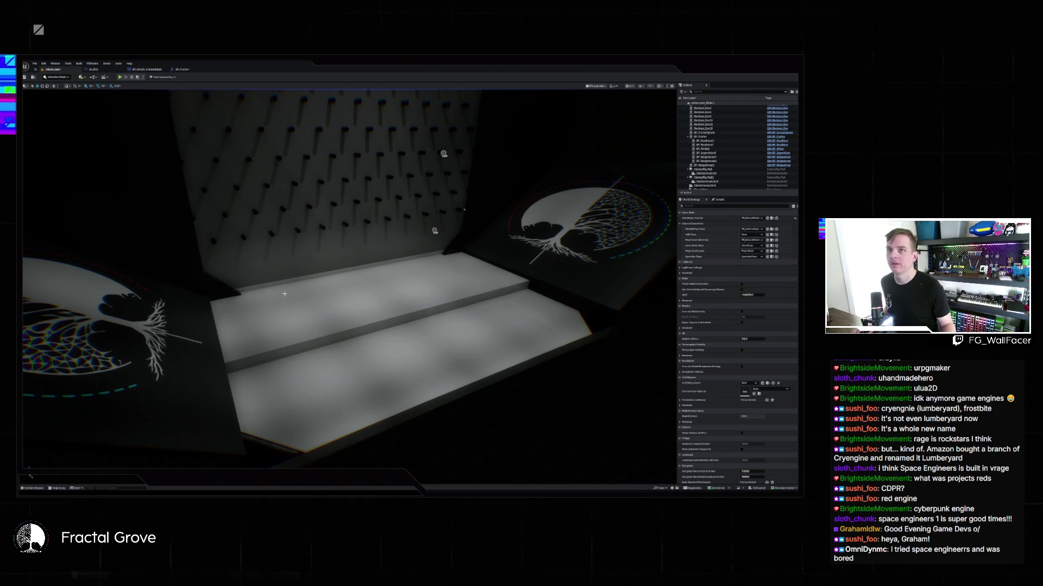
{"action": "key", "text": "ctrl+space"}
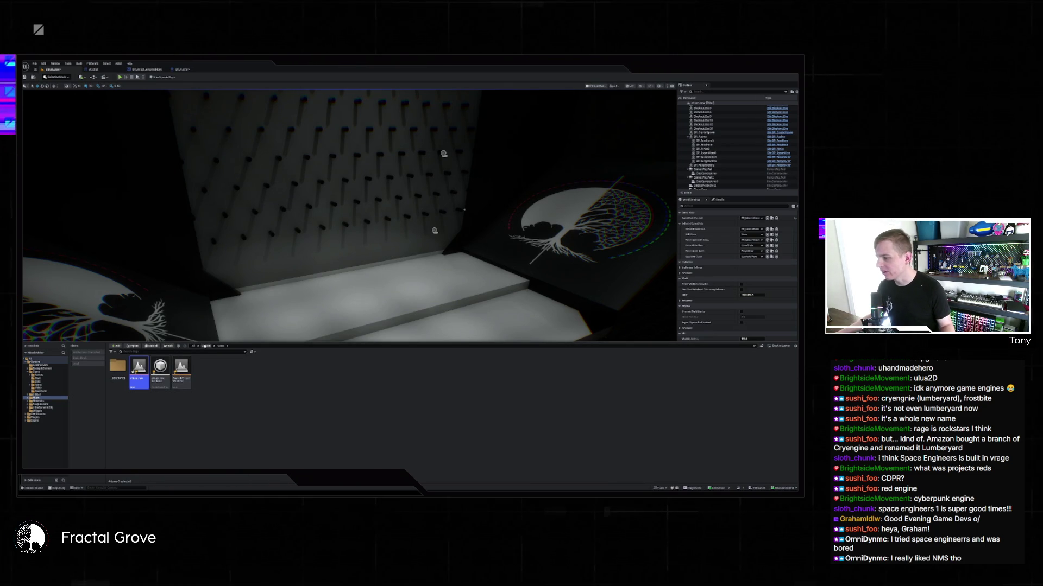
Browse the top-level Content folder, then open its first folder to show six meshes
{"action": "left_click", "coordinate": [205, 346]}
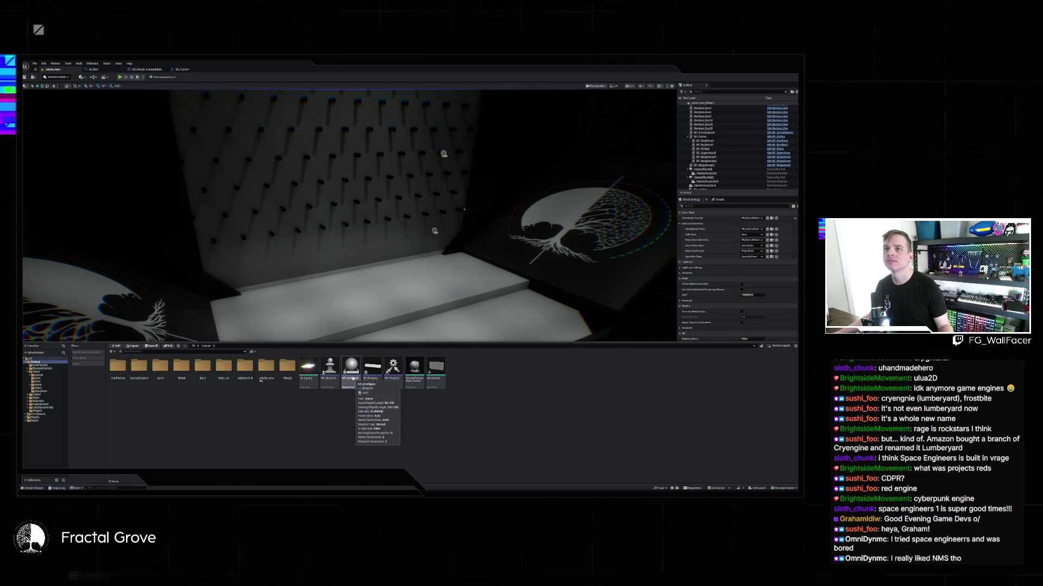
{"action": "left_click", "coordinate": [351, 369]}
{"action": "left_click", "coordinate": [506, 393]}
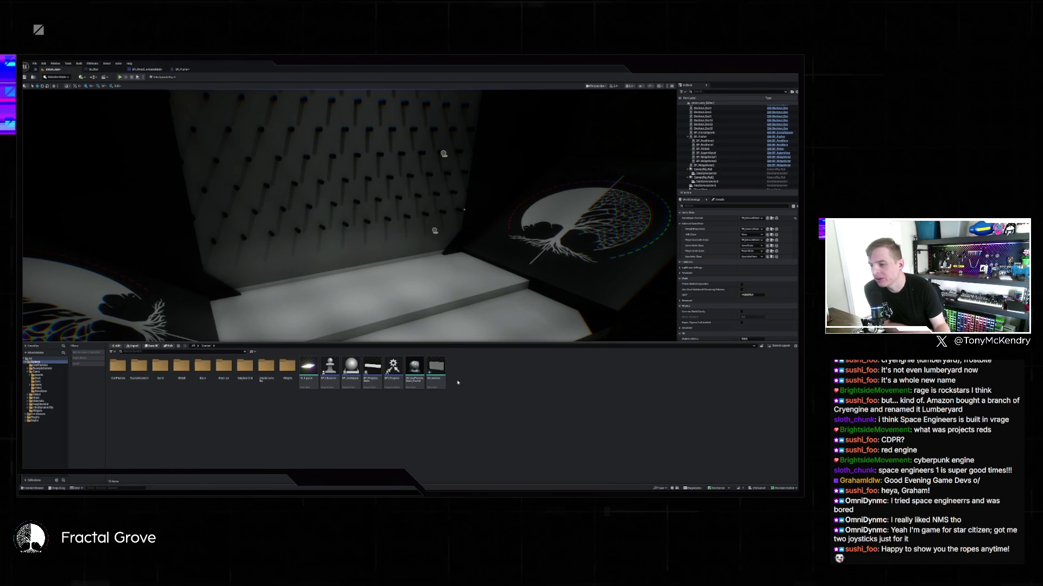
{"action": "right_click", "coordinate": [307, 368]}
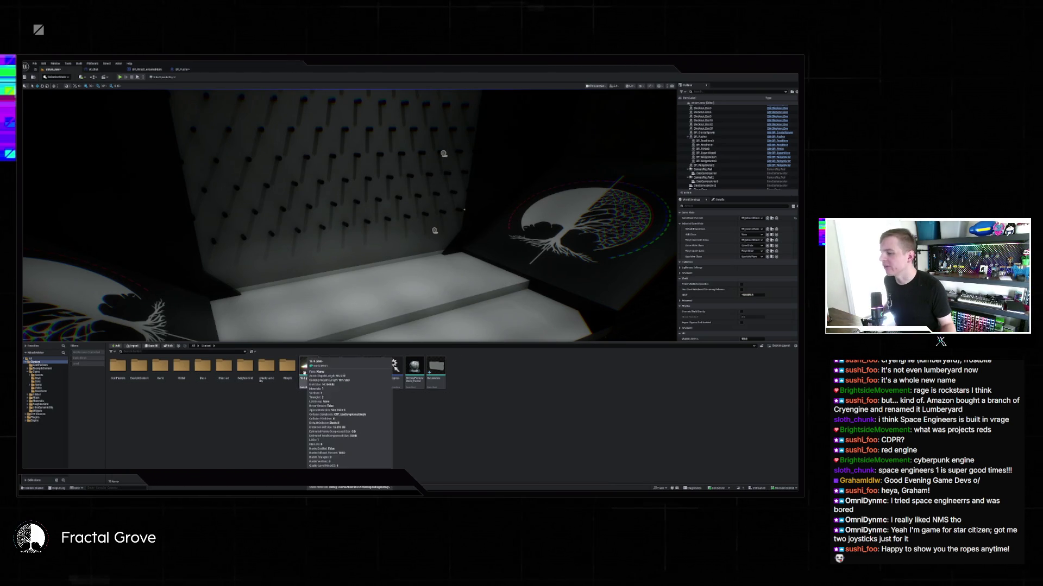
{"action": "left_click", "coordinate": [356, 412]}
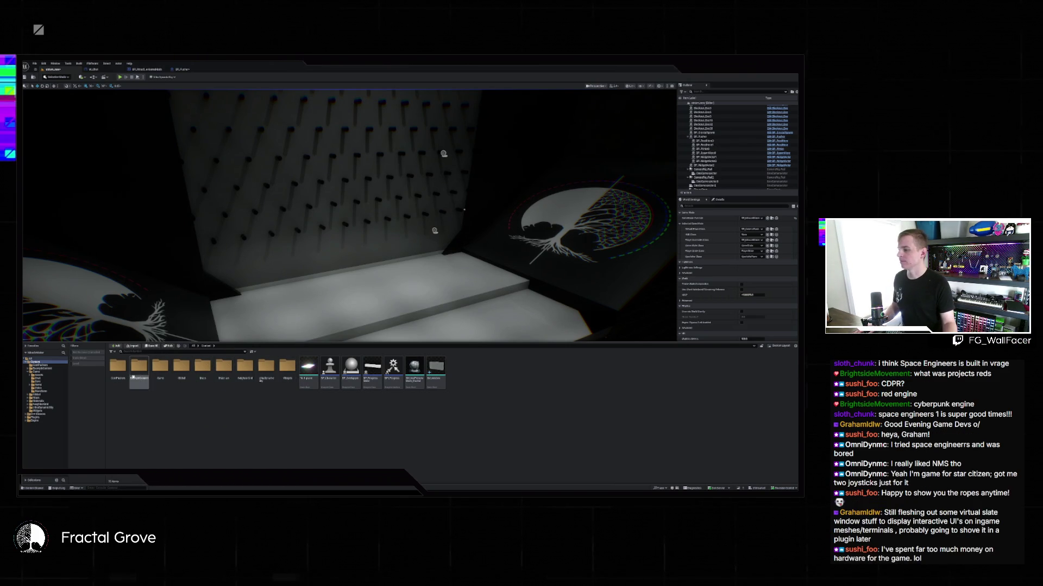
{"action": "double_click", "coordinate": [118, 367]}
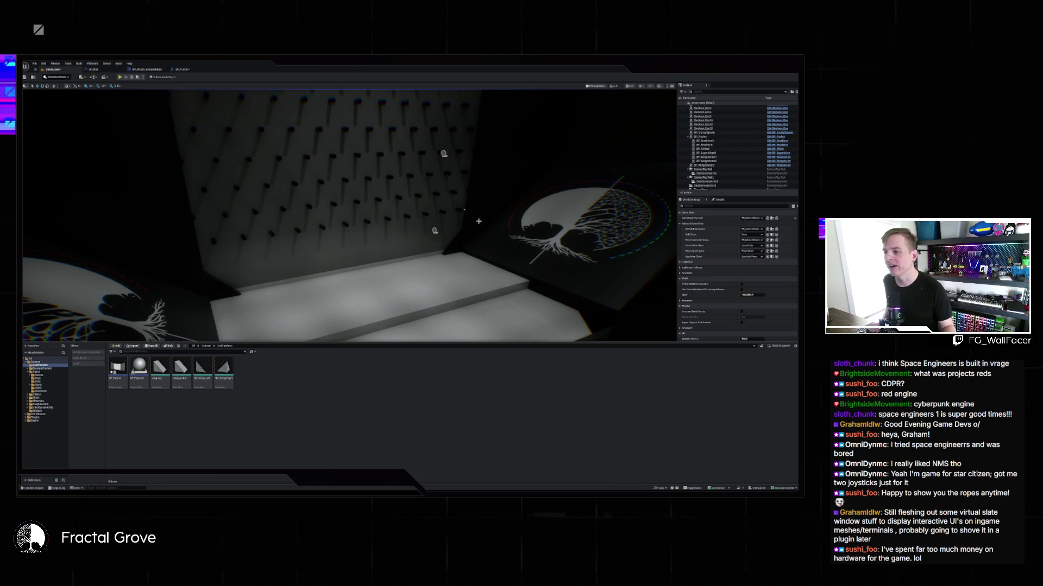
Turn the camera back to face the pegboard wall and toggle the Content Drawer
{"action": "mouse_move", "coordinate": [479, 221]}
{"action": "left_mouse_down"}
{"action": "mouse_move", "coordinate": [456, 225]}
{"action": "mouse_move", "coordinate": [470, 256]}
{"action": "mouse_move", "coordinate": [446, 291]}
{"action": "left_mouse_up"}
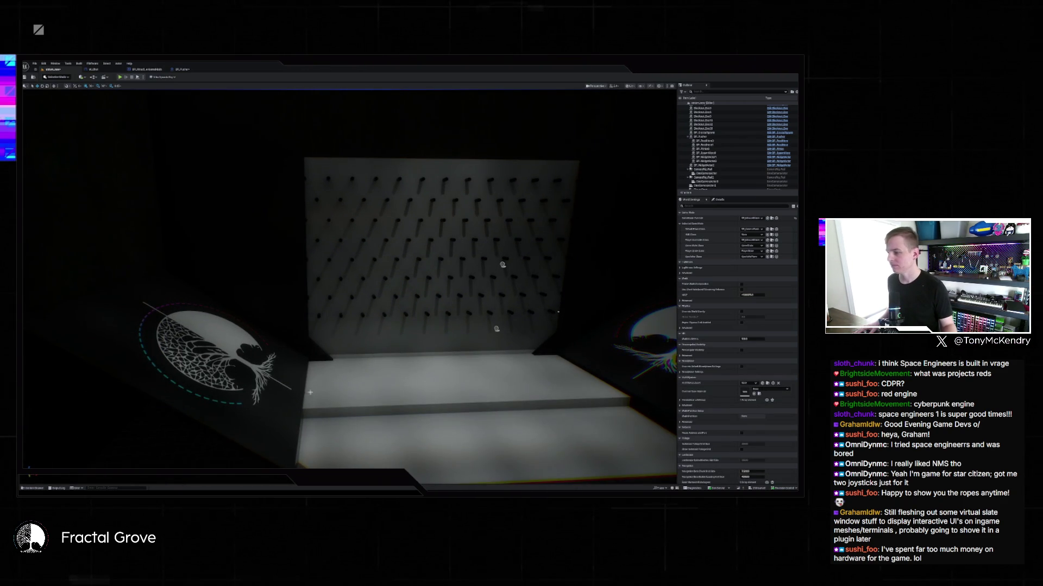
{"action": "key", "text": "ctrl+space"}
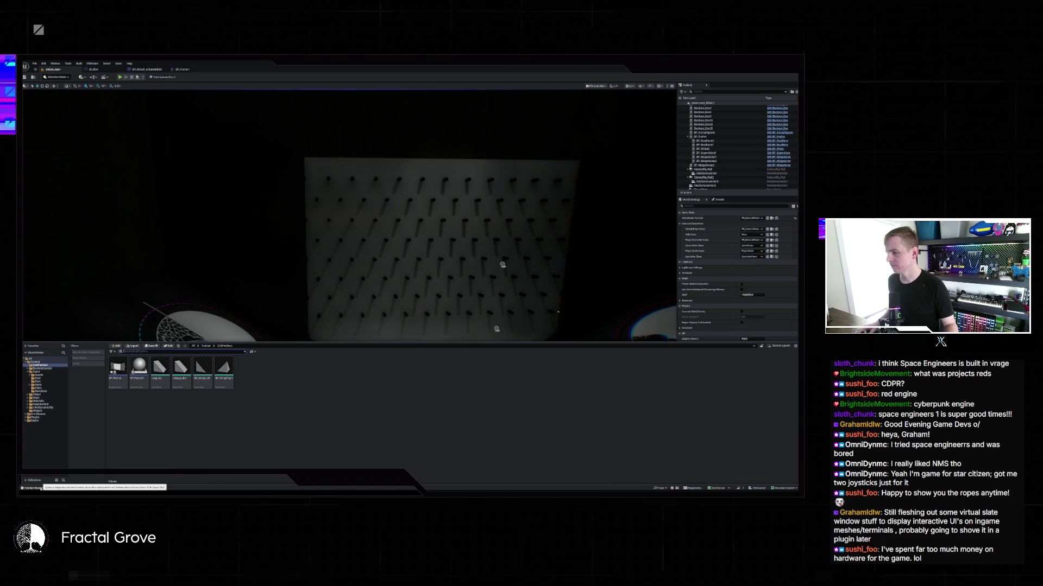
Close the Content Drawer, frame the stair floor piece, and undo its accidental rotation
{"action": "key", "text": "ctrl+space"}
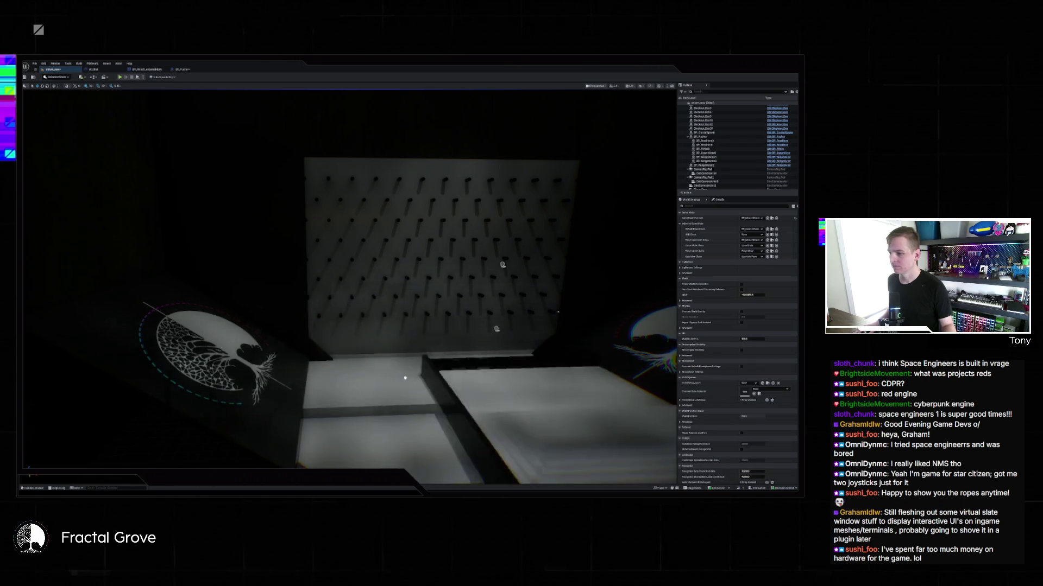
{"action": "left_click", "coordinate": [353, 375]}
{"action": "key", "text": "f"}
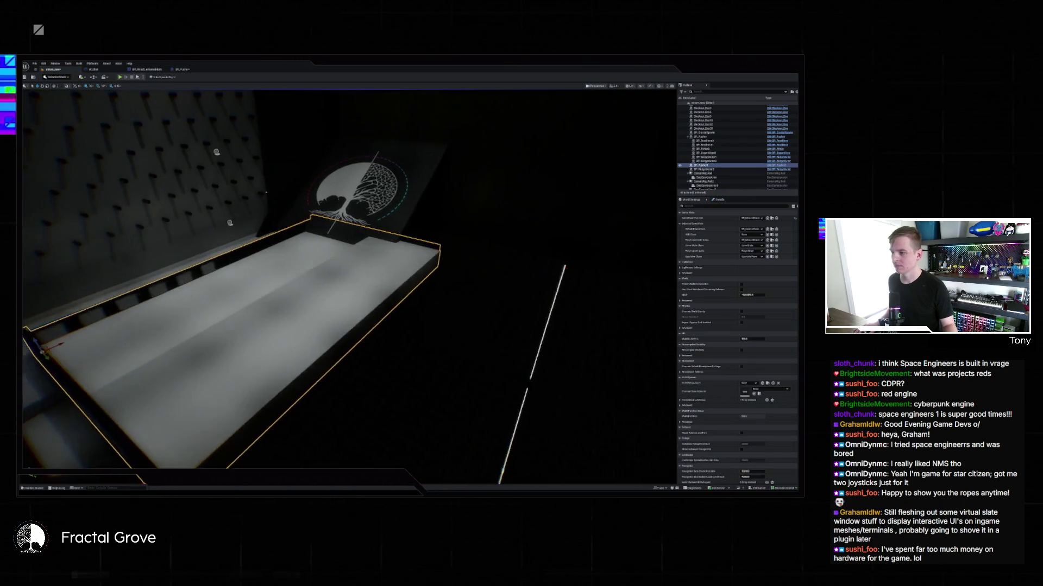
{"action": "key", "text": "e"}
{"action": "left_click_drag", "start_coordinate": [138, 333], "coordinate": [114, 332]}
{"action": "key", "text": "w"}
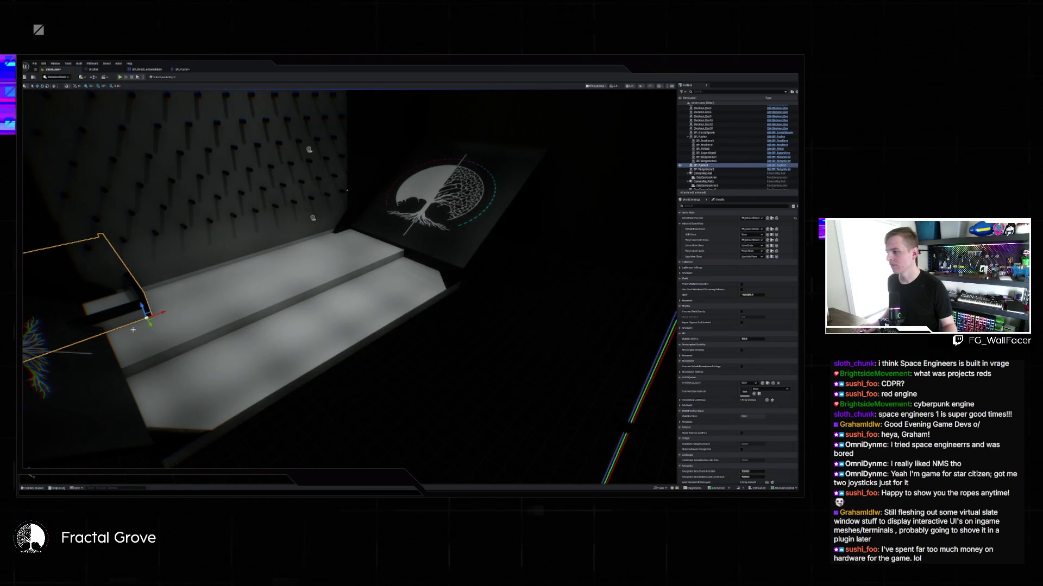
{"action": "key", "text": "ctrl+z"}
{"action": "key", "text": "ctrl+z"}
{"action": "key", "text": "ctrl+z"}
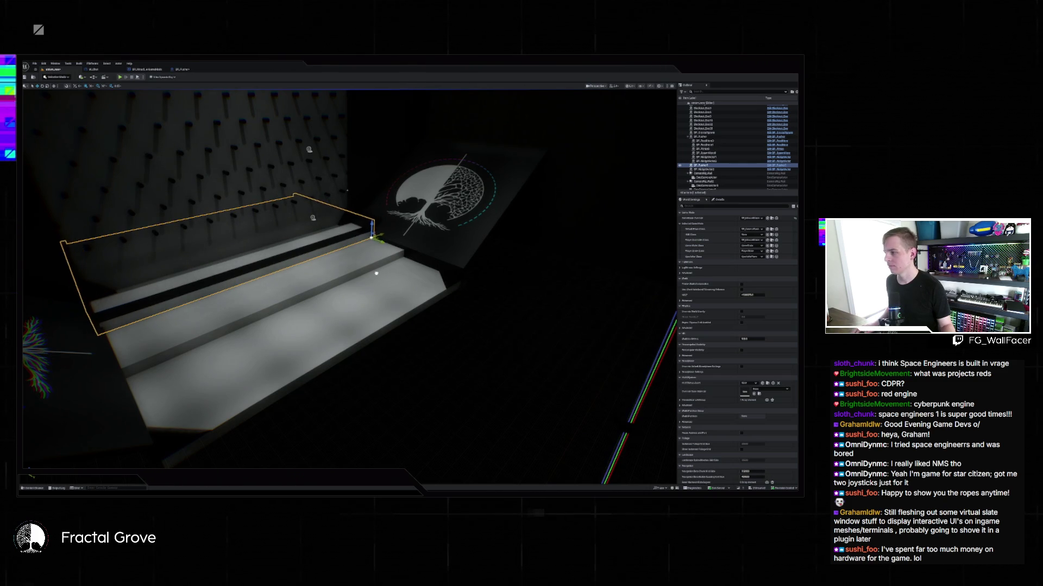
Inspect the stair floor and block from the front and the side
{"action": "mouse_move", "coordinate": [375, 273]}
{"action": "left_mouse_down"}
{"action": "mouse_move", "coordinate": [342, 269]}
{"action": "mouse_move", "coordinate": [380, 256]}
{"action": "mouse_move", "coordinate": [375, 275]}
{"action": "left_mouse_up"}
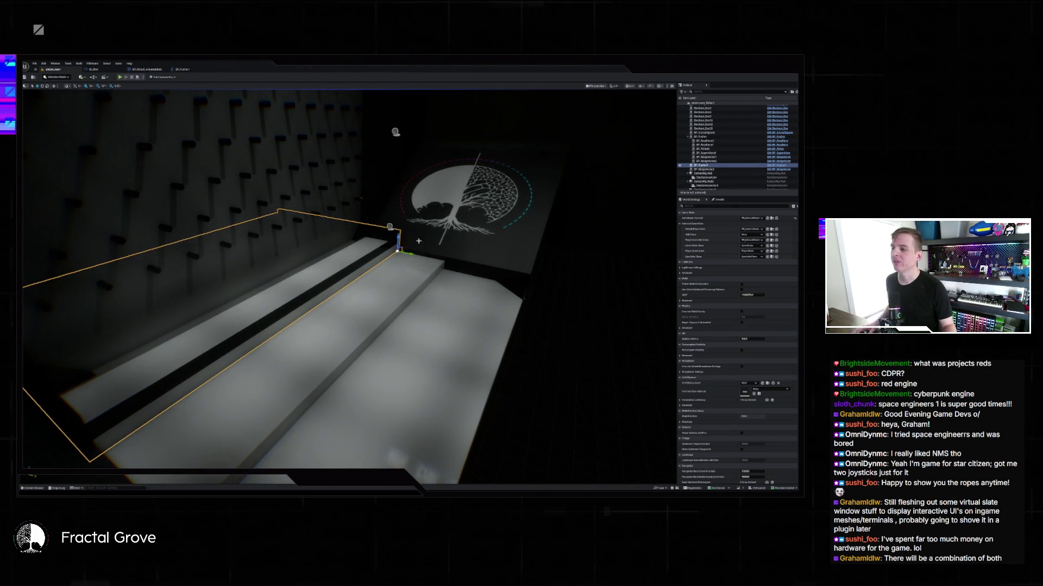
{"action": "left_click_drag", "start_coordinate": [419, 240], "coordinate": [405, 244]}
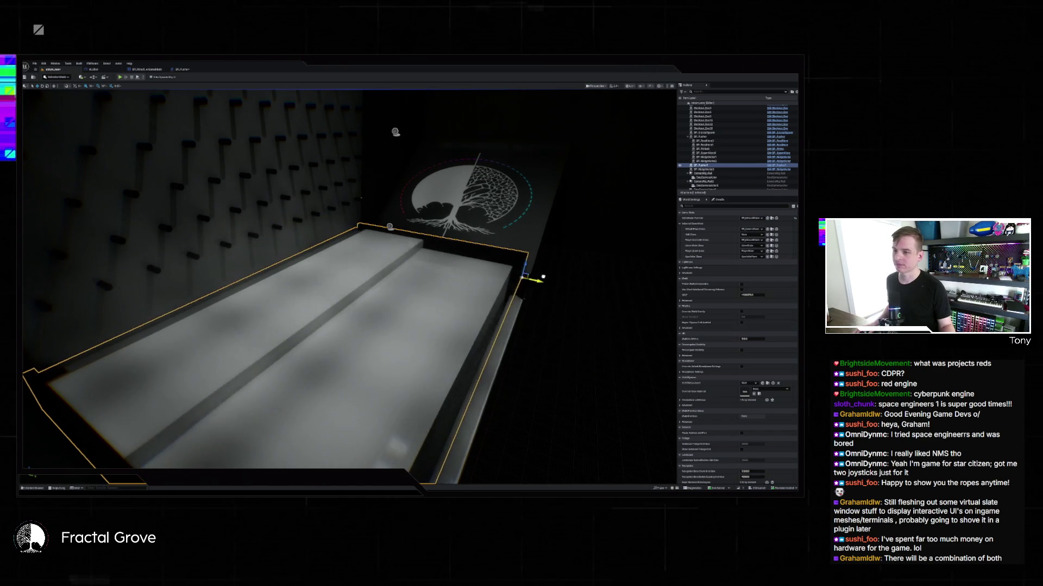
{"action": "mouse_move", "coordinate": [543, 278]}
{"action": "left_mouse_down"}
{"action": "mouse_move", "coordinate": [671, 139]}
{"action": "mouse_move", "coordinate": [467, 155]}
{"action": "mouse_move", "coordinate": [414, 221]}
{"action": "mouse_move", "coordinate": [403, 134]}
{"action": "mouse_move", "coordinate": [179, 102]}
{"action": "mouse_move", "coordinate": [499, 133]}
{"action": "mouse_move", "coordinate": [635, 123]}
{"action": "mouse_move", "coordinate": [630, 149]}
{"action": "mouse_move", "coordinate": [524, 268]}
{"action": "mouse_move", "coordinate": [455, 267]}
{"action": "mouse_move", "coordinate": [423, 236]}
{"action": "left_mouse_up"}
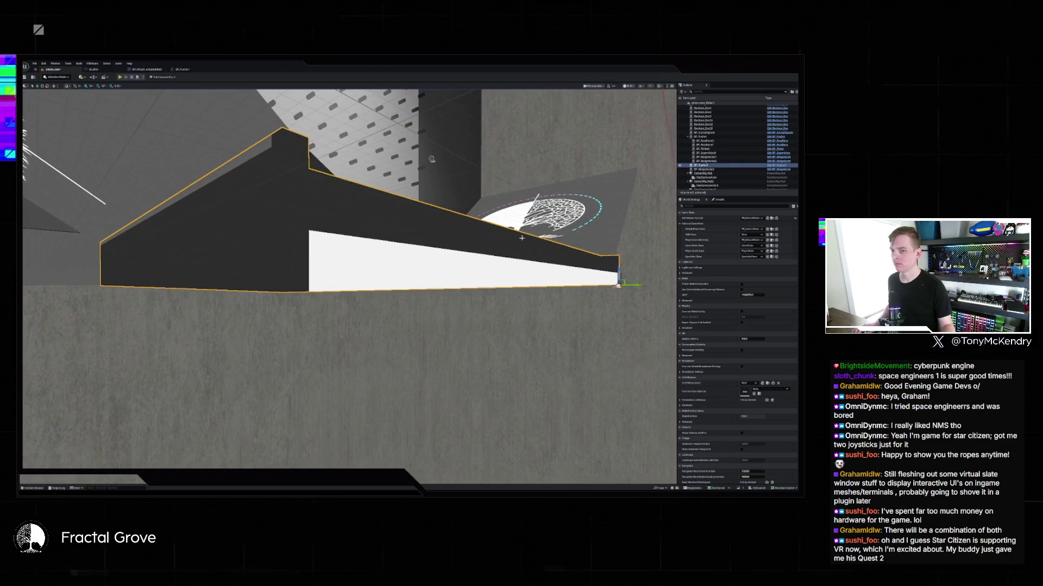
Nudge the outlined block slightly with the gizmo and fly toward its white face
{"action": "left_click_drag", "start_coordinate": [618, 271], "coordinate": [618, 270]}
{"action": "mouse_move", "coordinate": [431, 159]}
{"action": "left_mouse_down"}
{"action": "mouse_move", "coordinate": [532, 212]}
{"action": "mouse_move", "coordinate": [485, 195]}
{"action": "left_mouse_up"}
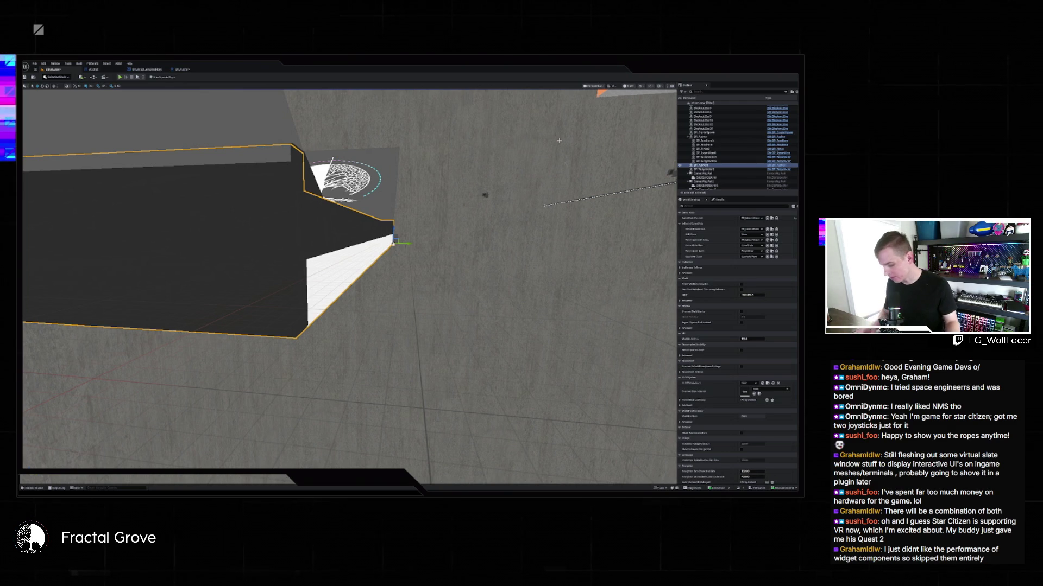
In Top orthographic view, select the large white plane and hide it
{"action": "key", "text": "alt+j"}
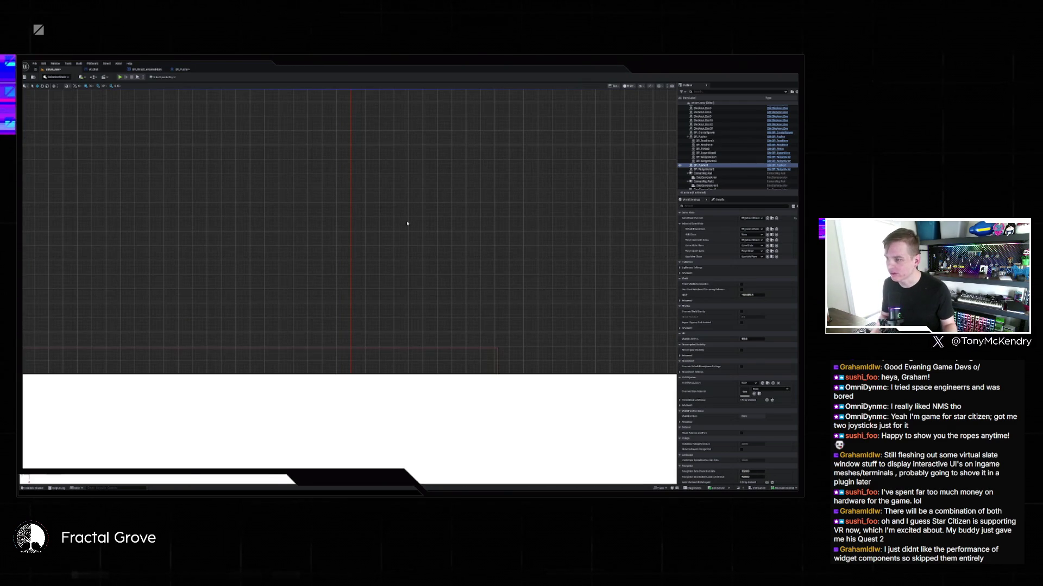
{"action": "scroll", "coordinate": [406, 225], "scroll_direction": "down", "scroll_amount": 3}
{"action": "scroll", "coordinate": [414, 230], "scroll_direction": "up", "scroll_amount": 5}
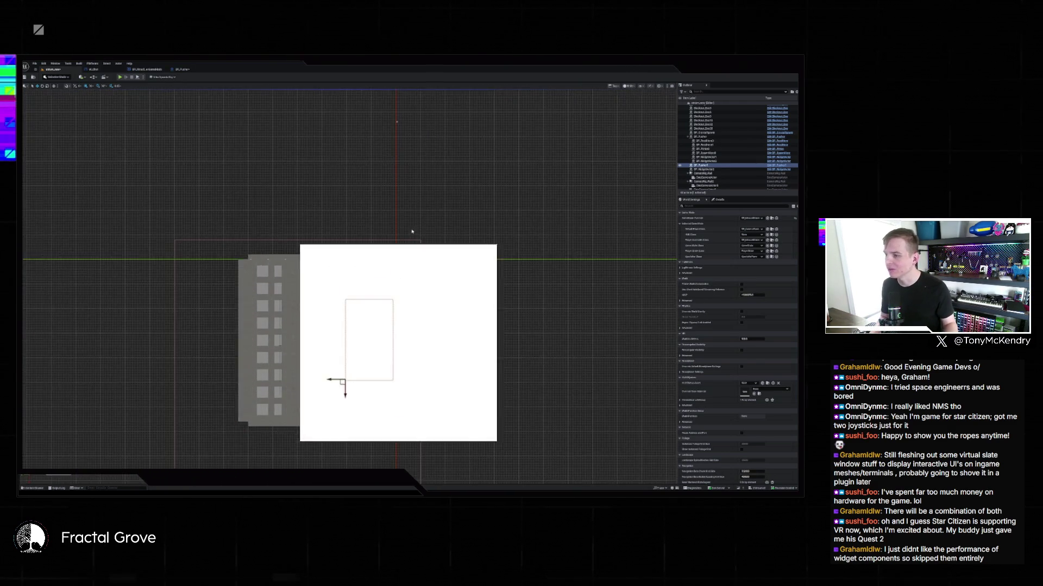
{"action": "left_click_drag", "start_coordinate": [419, 284], "coordinate": [428, 160]}
{"action": "scroll", "coordinate": [428, 160], "scroll_direction": "up", "scroll_amount": 2}
{"action": "left_click", "coordinate": [428, 190]}
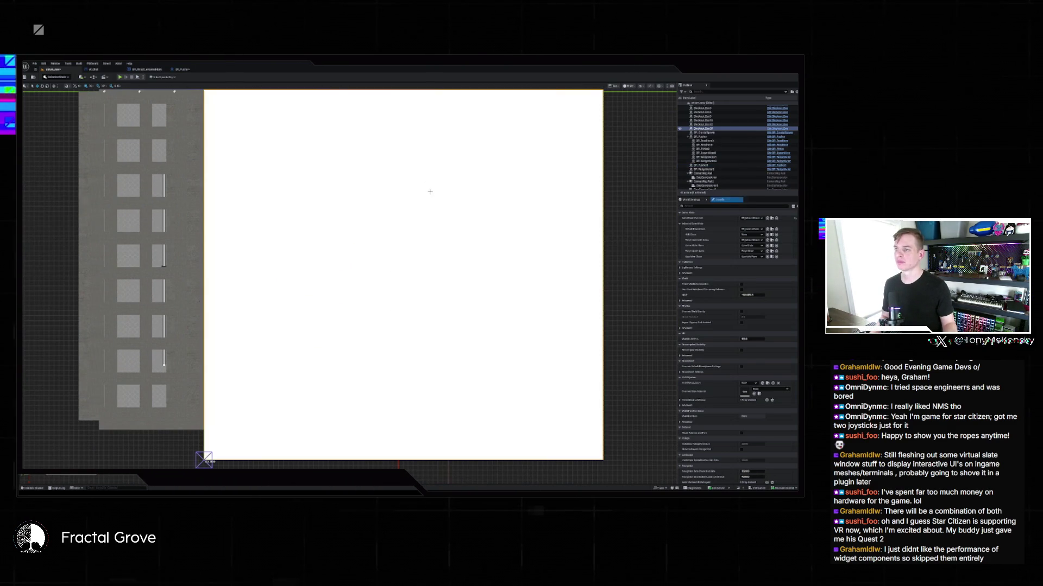
{"action": "key", "text": "h"}
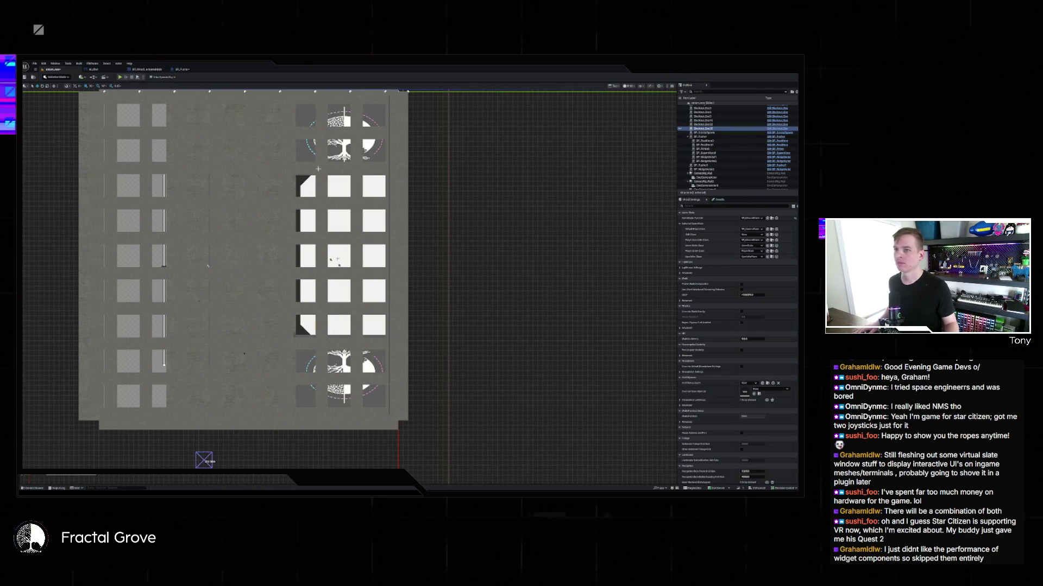
{"action": "key", "text": "ctrl+h"}
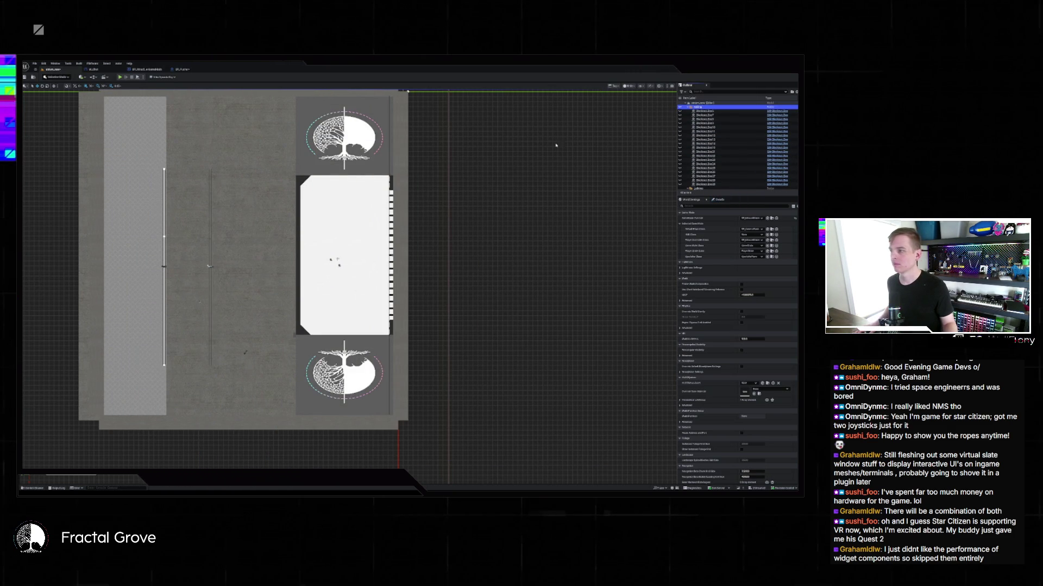
Select the BP_Pusher actor, then only its white panel, then the floor mesh beneath
{"action": "left_click_drag", "start_coordinate": [358, 240], "coordinate": [338, 234]}
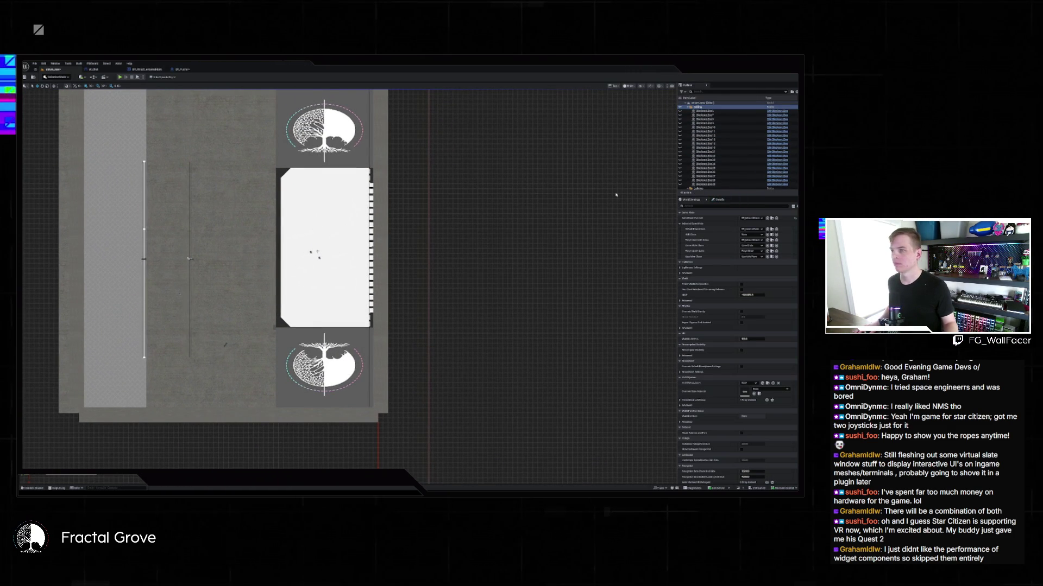
{"action": "left_click", "coordinate": [324, 247]}
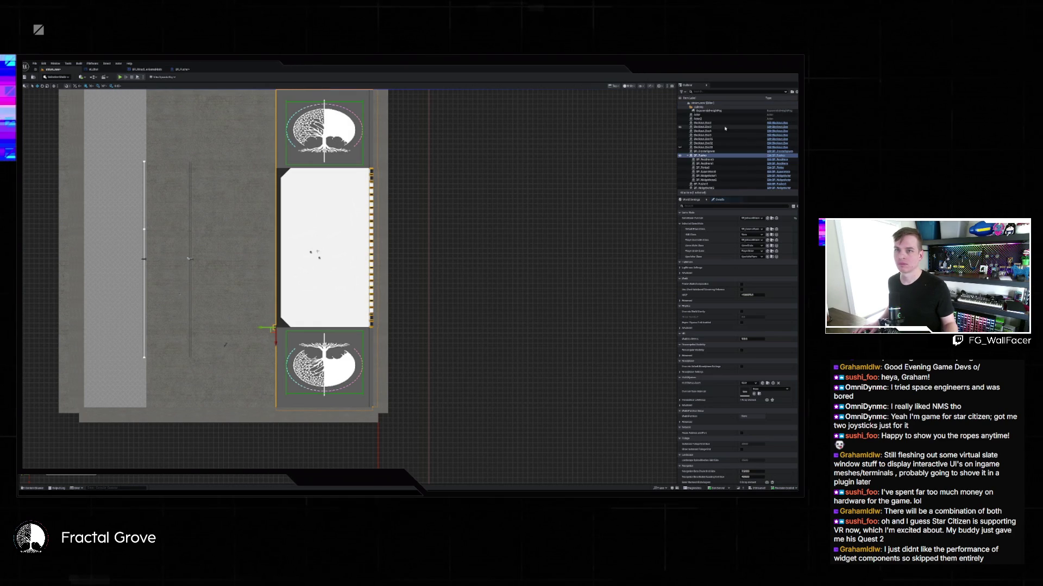
{"action": "scroll", "coordinate": [725, 147], "scroll_direction": "down", "scroll_amount": 3}
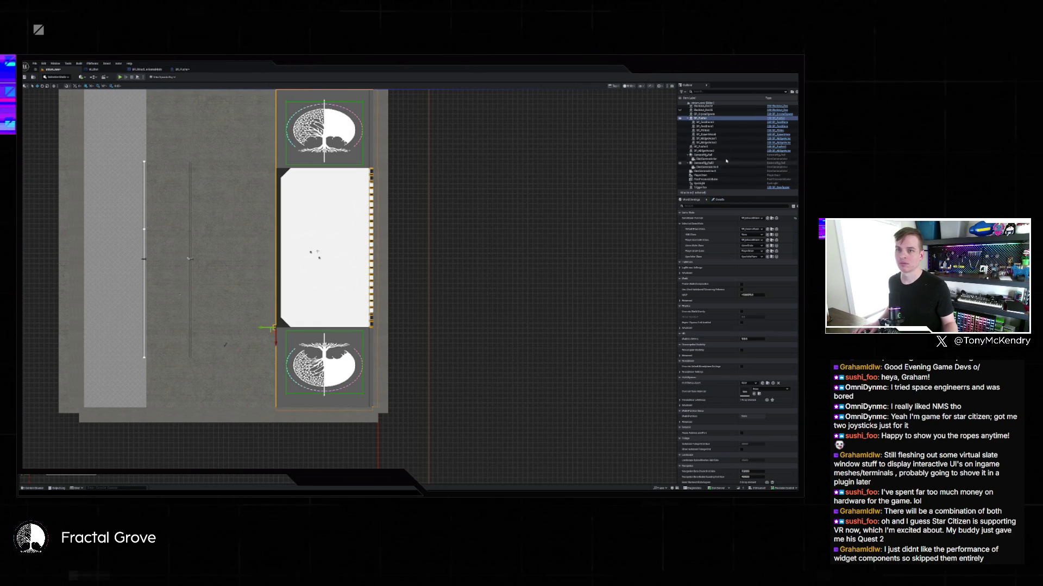
{"action": "left_click", "coordinate": [721, 146]}
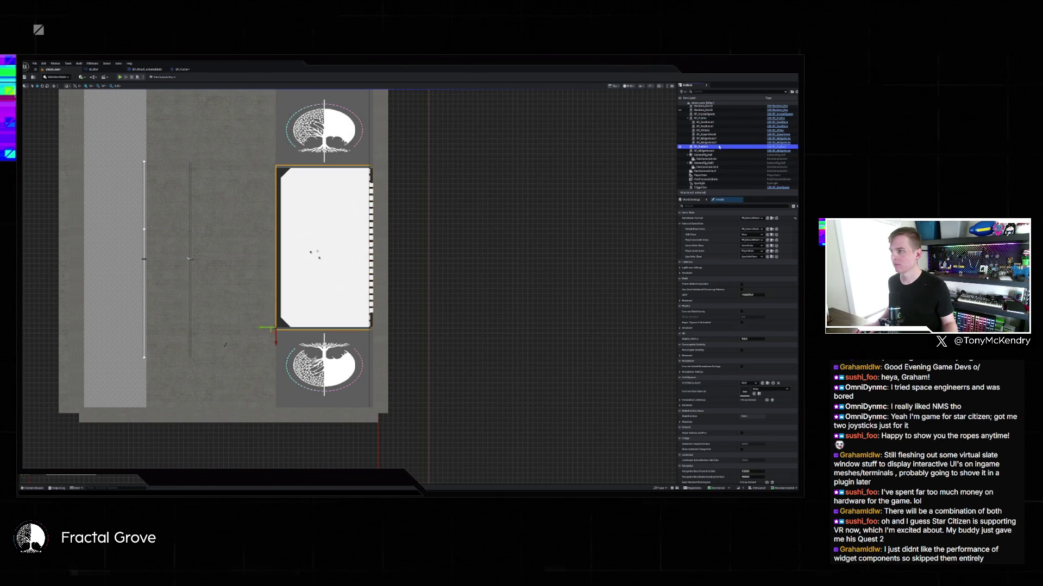
{"action": "scroll", "coordinate": [274, 344], "scroll_direction": "up", "scroll_amount": 6}
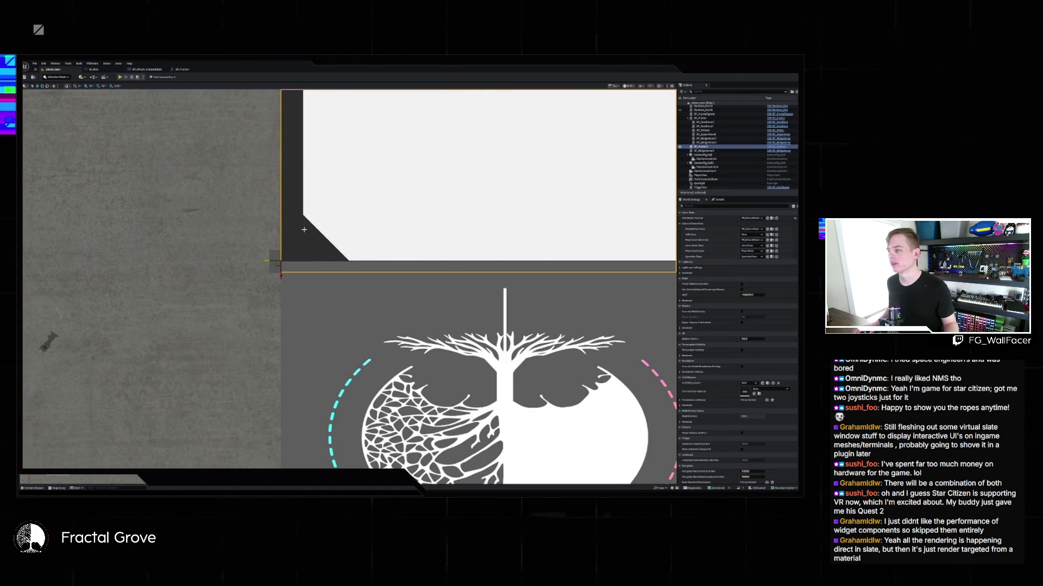
{"action": "mouse_move", "coordinate": [304, 230]}
{"action": "left_mouse_down"}
{"action": "mouse_move", "coordinate": [354, 201]}
{"action": "mouse_move", "coordinate": [338, 220]}
{"action": "left_mouse_up"}
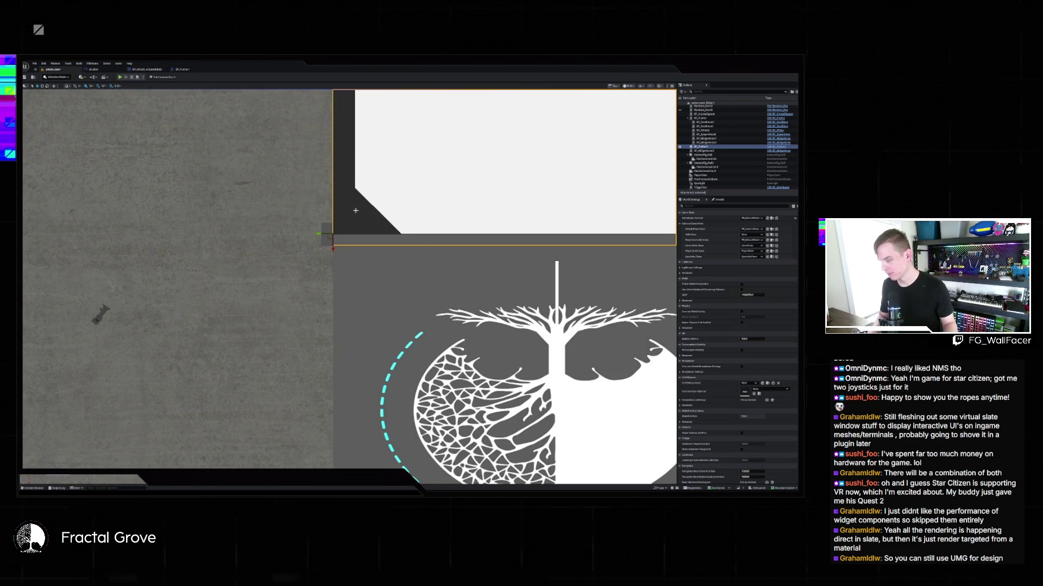
{"action": "left_click", "coordinate": [324, 296]}
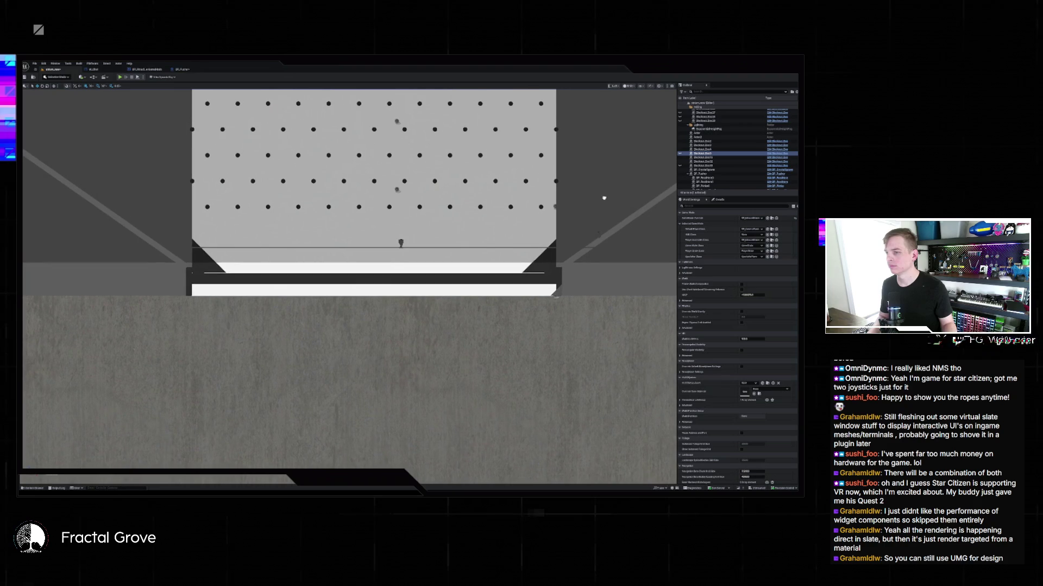
Select SP_Pusher, frame the view on it, and return the viewport to Perspective
{"action": "scroll", "coordinate": [722, 182], "scroll_direction": "down", "scroll_amount": 5}
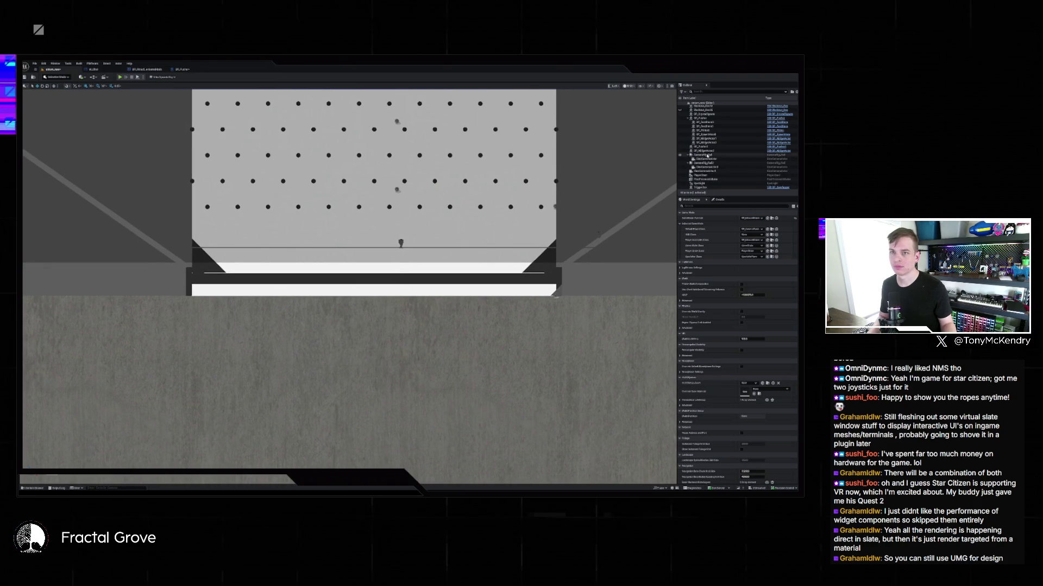
{"action": "left_click", "coordinate": [706, 147]}
{"action": "key", "text": "f"}
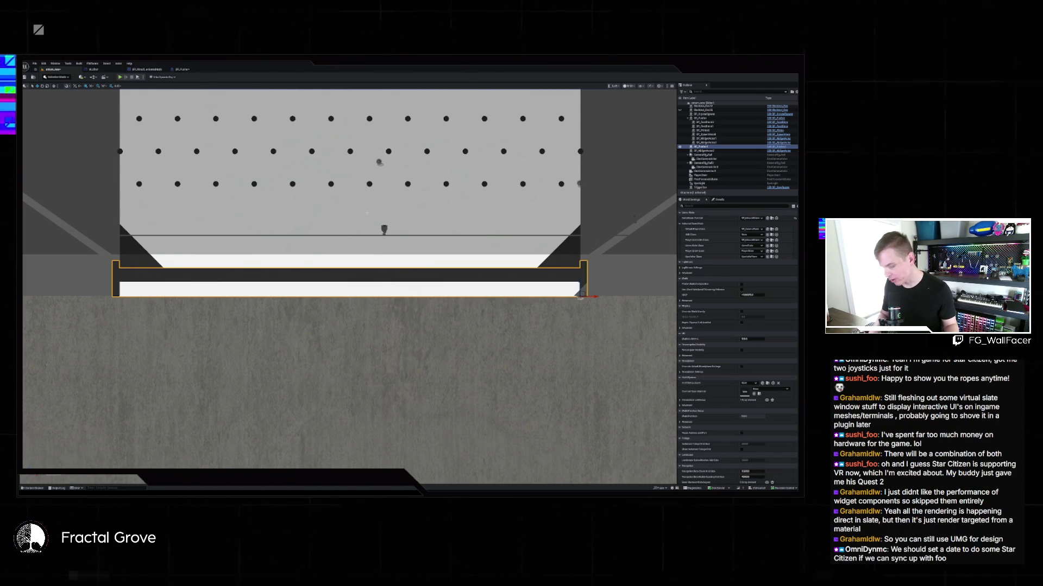
{"action": "key", "text": "alt+g"}
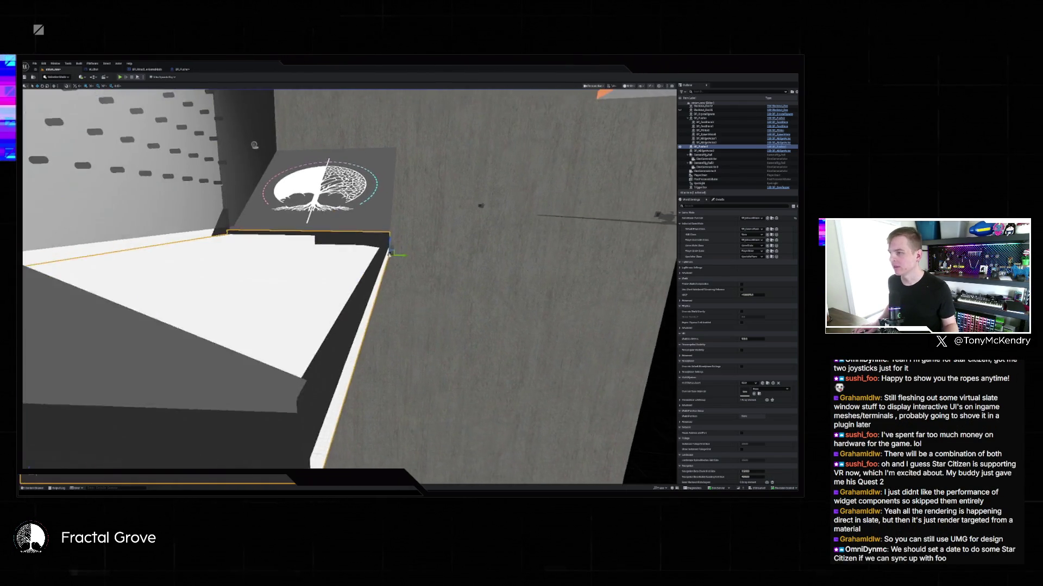
Move along the stage gaps, then select BP_Pusher and frame the camera on it
{"action": "key", "text": "a"}
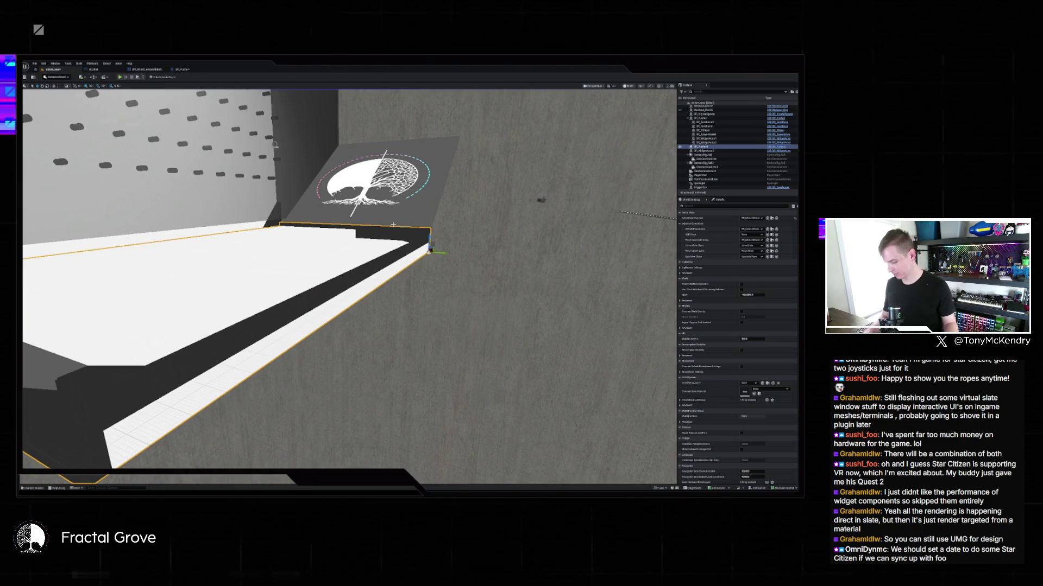
{"action": "key", "text": "f"}
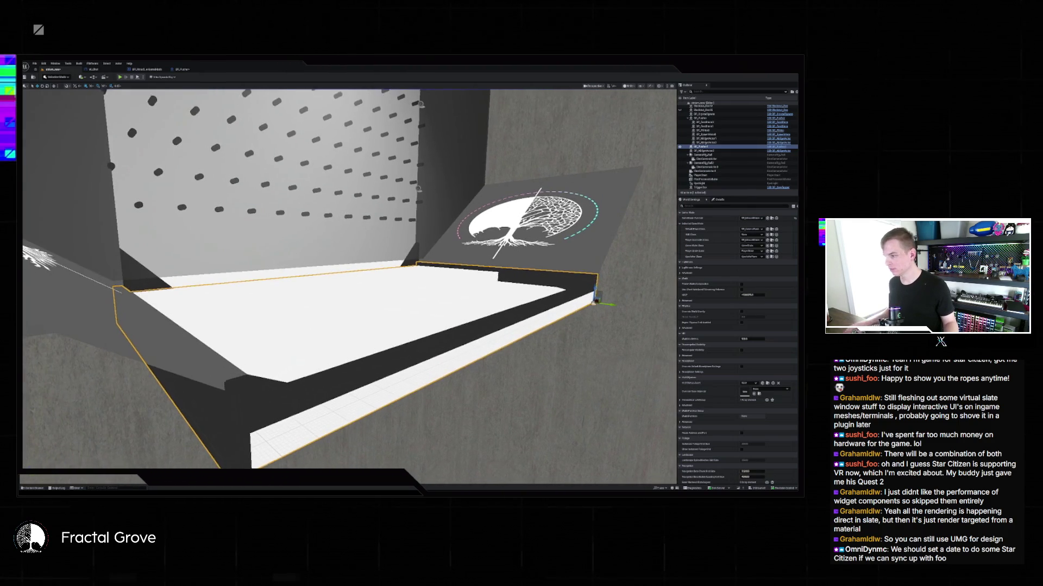
{"action": "key", "text": "q"}
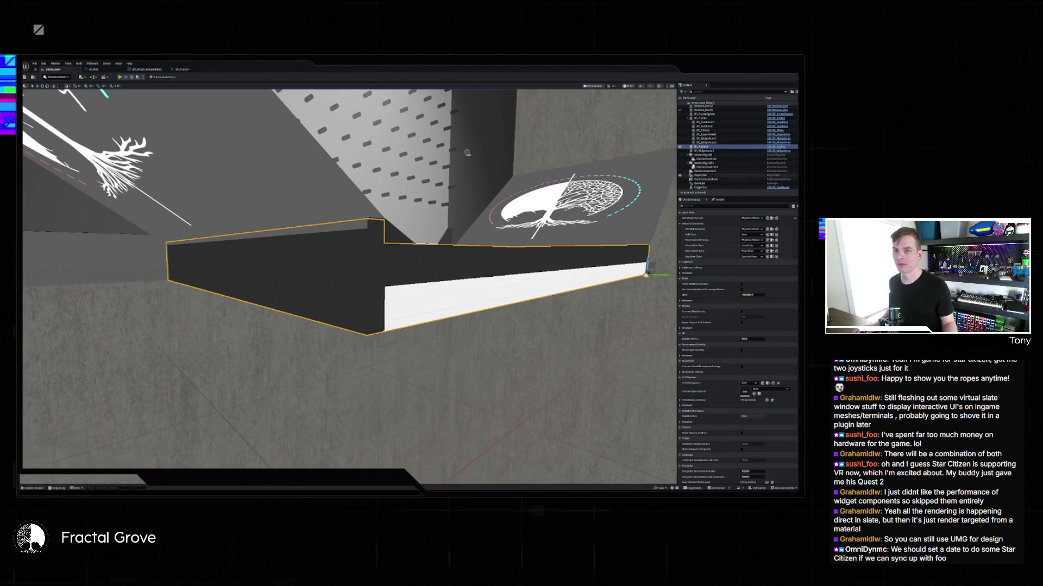
{"action": "left_click", "coordinate": [703, 118]}
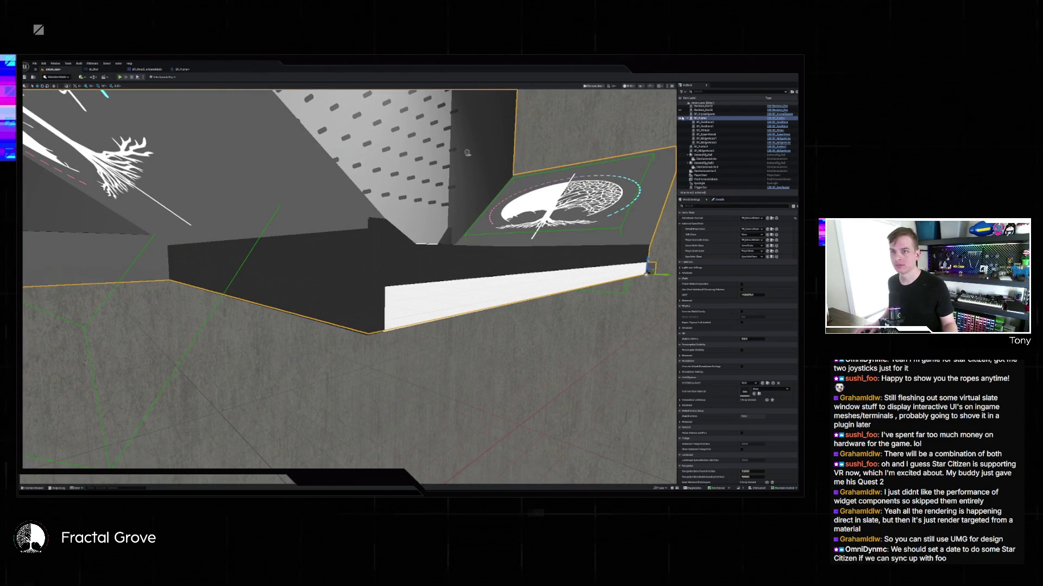
{"action": "key", "text": "f"}
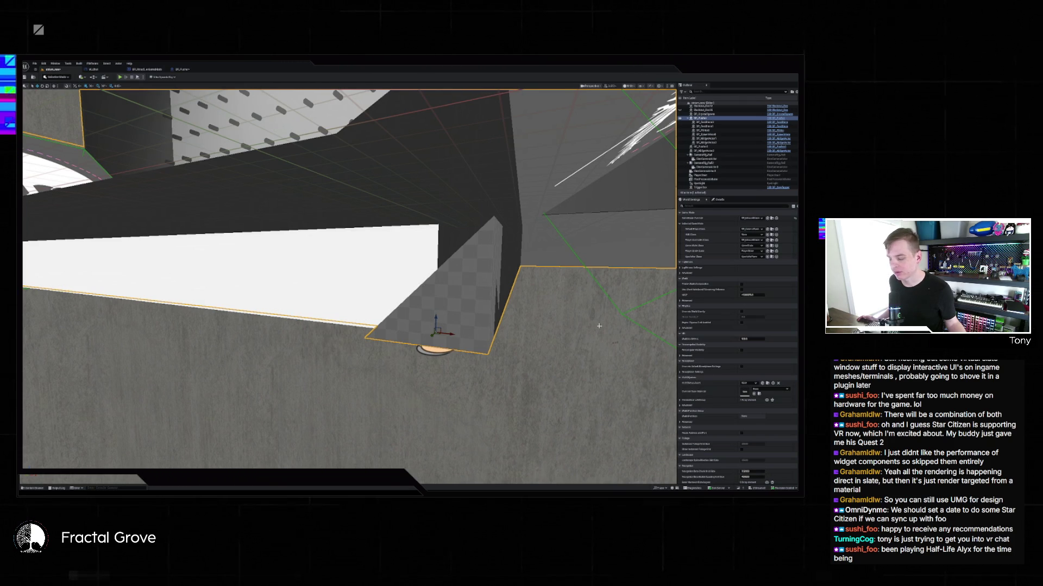
Orbit the viewport to view the platform corner from a new angle
{"action": "mouse_move", "coordinate": [599, 326]}
{"action": "left_mouse_down"}
{"action": "mouse_move", "coordinate": [576, 326]}
{"action": "mouse_move", "coordinate": [543, 347]}
{"action": "mouse_move", "coordinate": [505, 304]}
{"action": "mouse_move", "coordinate": [478, 249]}
{"action": "mouse_move", "coordinate": [477, 223]}
{"action": "mouse_move", "coordinate": [529, 206]}
{"action": "mouse_move", "coordinate": [391, 253]}
{"action": "left_mouse_up"}
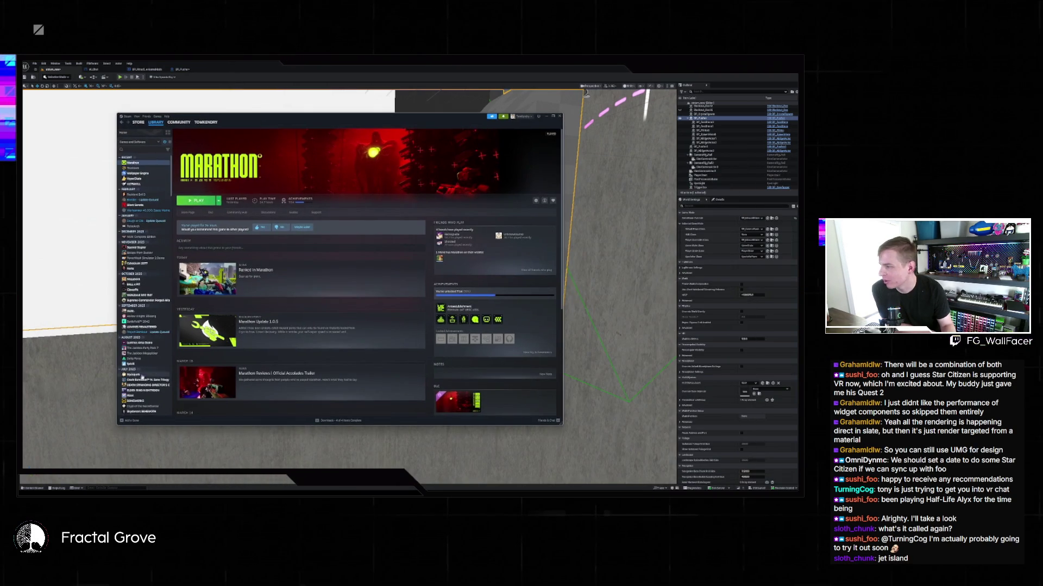
Search the Steam library for 'jet' and open the Jet Island store page
{"action": "scroll", "coordinate": [142, 376], "scroll_direction": "down", "scroll_amount": 2}
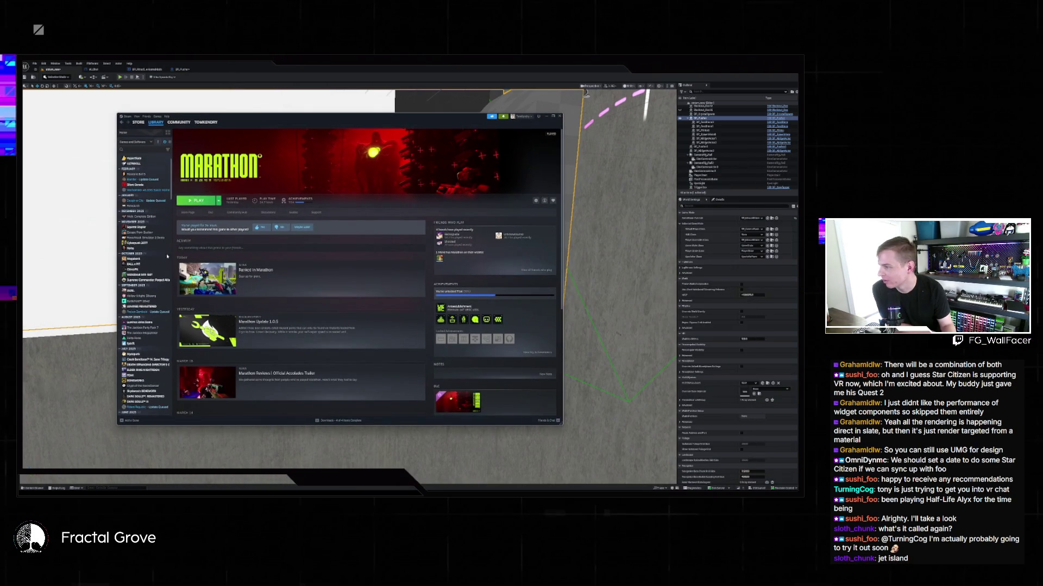
{"action": "left_click", "coordinate": [136, 149]}
{"action": "type", "text": "jet i"}
{"action": "left_click", "coordinate": [147, 165]}
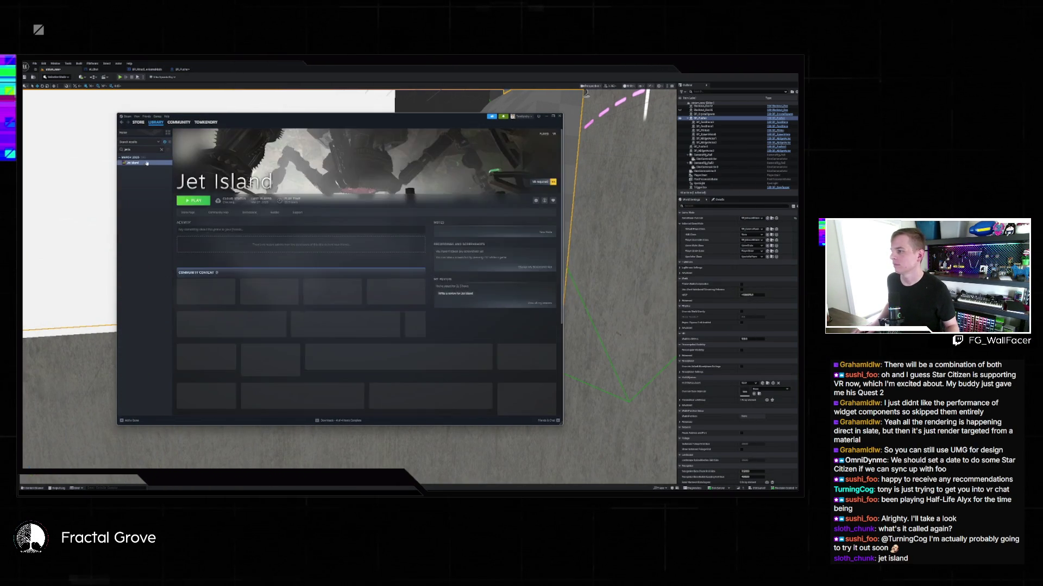
{"action": "left_click", "coordinate": [190, 213]}
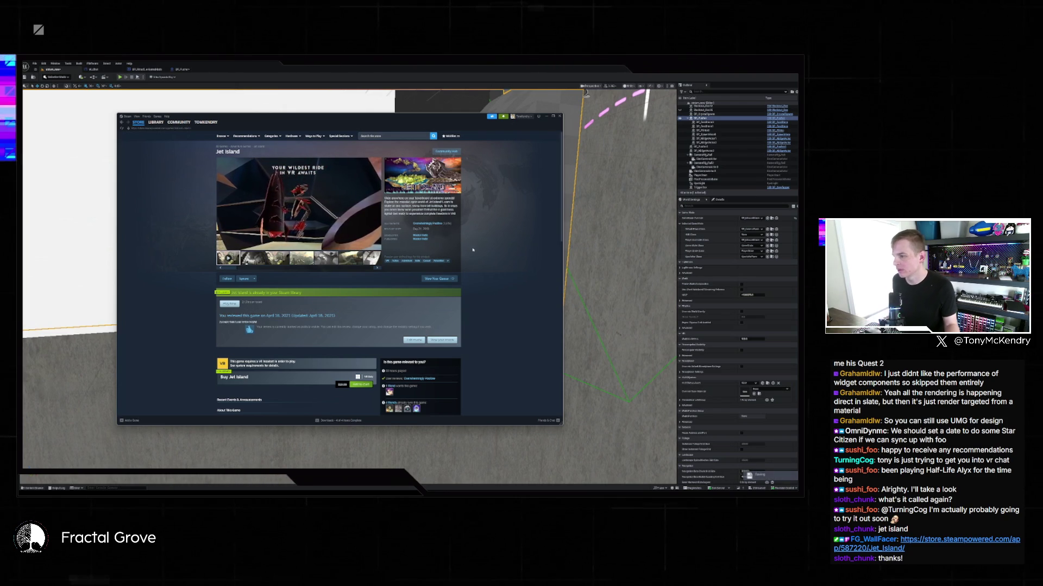
Browse the Jet Island store page and trailer, then return to its library page
{"action": "scroll", "coordinate": [459, 257], "scroll_direction": "down", "scroll_amount": 1}
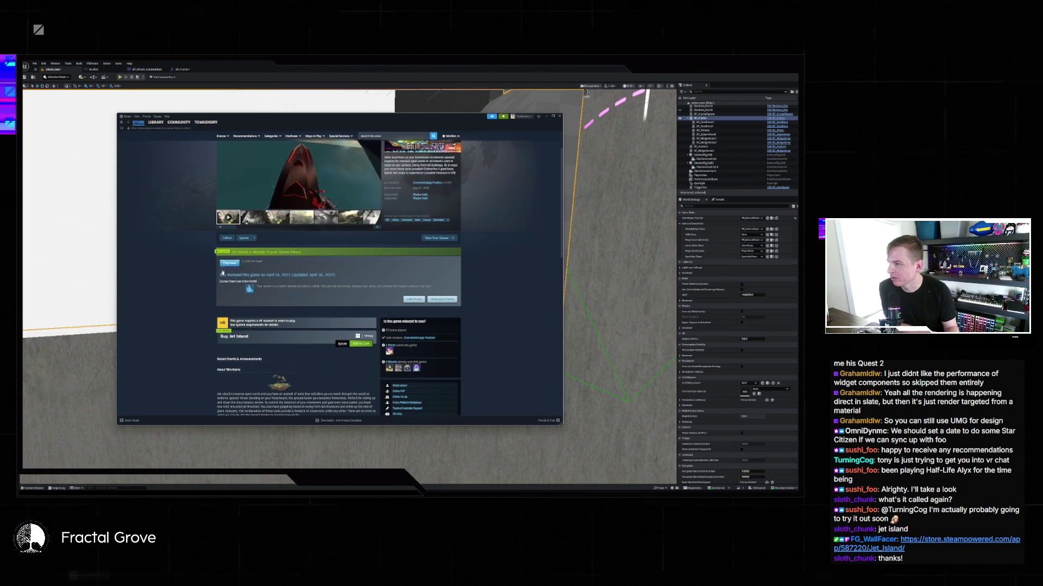
{"action": "scroll", "coordinate": [440, 237], "scroll_direction": "up", "scroll_amount": 1}
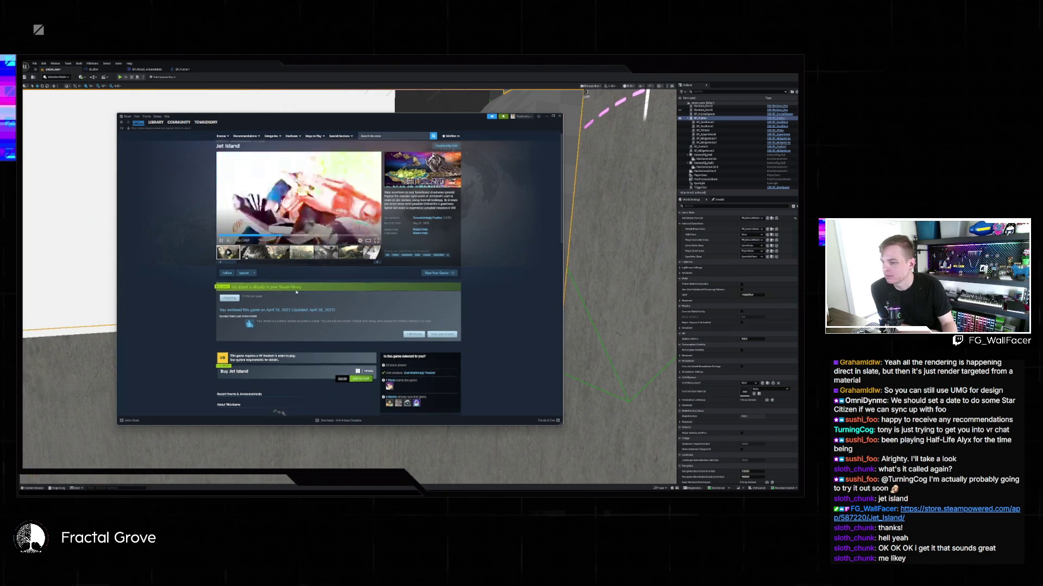
{"action": "scroll", "coordinate": [401, 138], "scroll_direction": "down", "scroll_amount": 3}
{"action": "scroll", "coordinate": [401, 139], "scroll_direction": "up", "scroll_amount": 3}
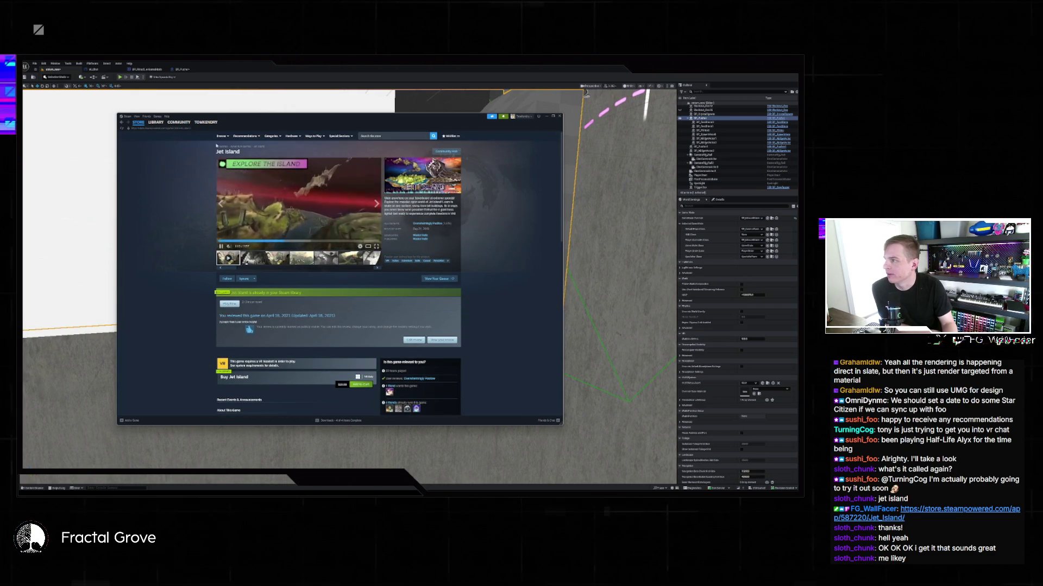
{"action": "left_click", "coordinate": [156, 122]}
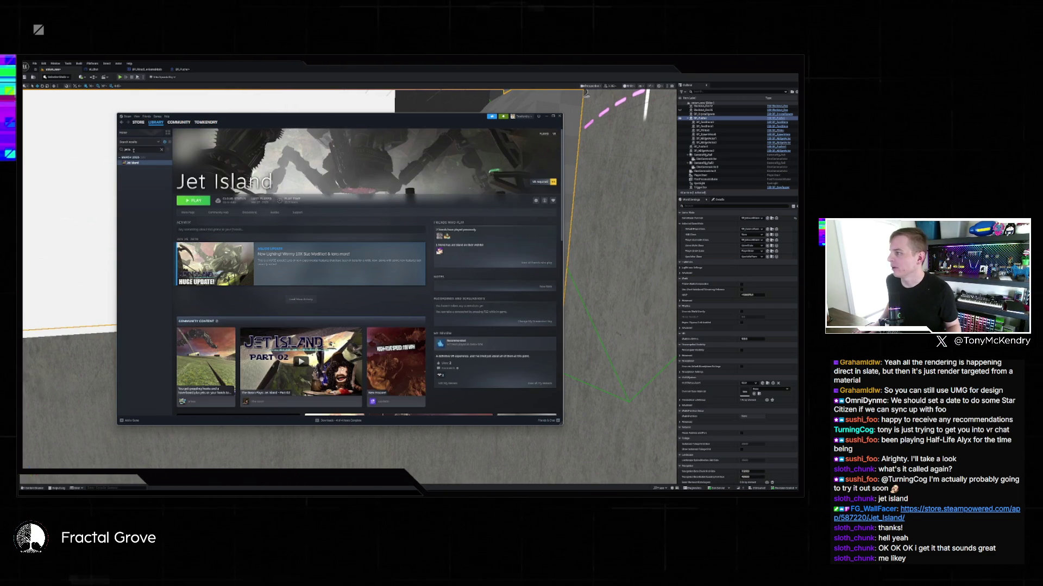
Search 'bonework', view the BONEWORKS store page, then open Walkabout Mini Golf's library page
{"action": "key", "text": "BackSpace"}
{"action": "type", "text": "bonework"}
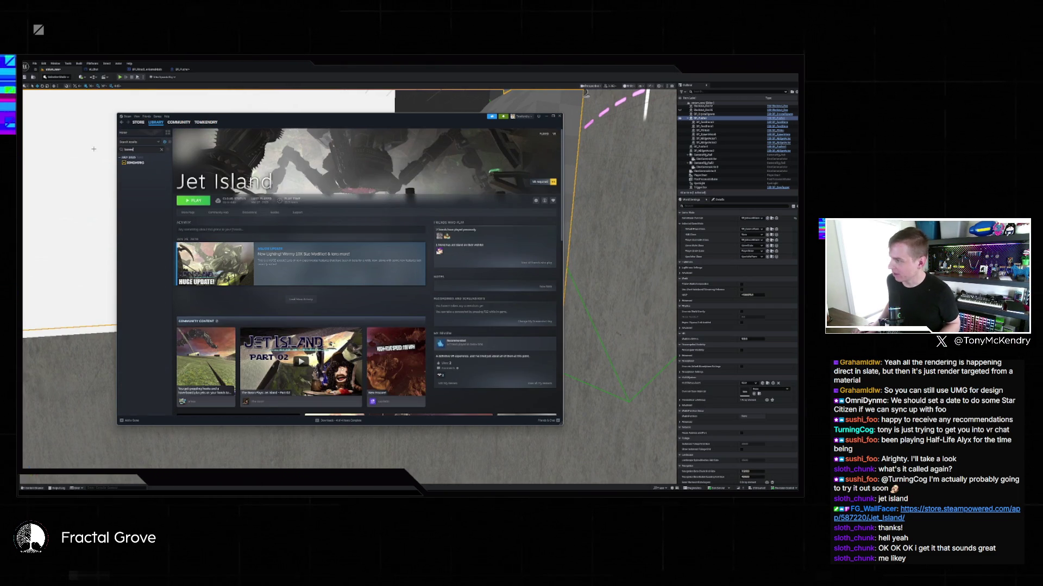
{"action": "left_click", "coordinate": [151, 164]}
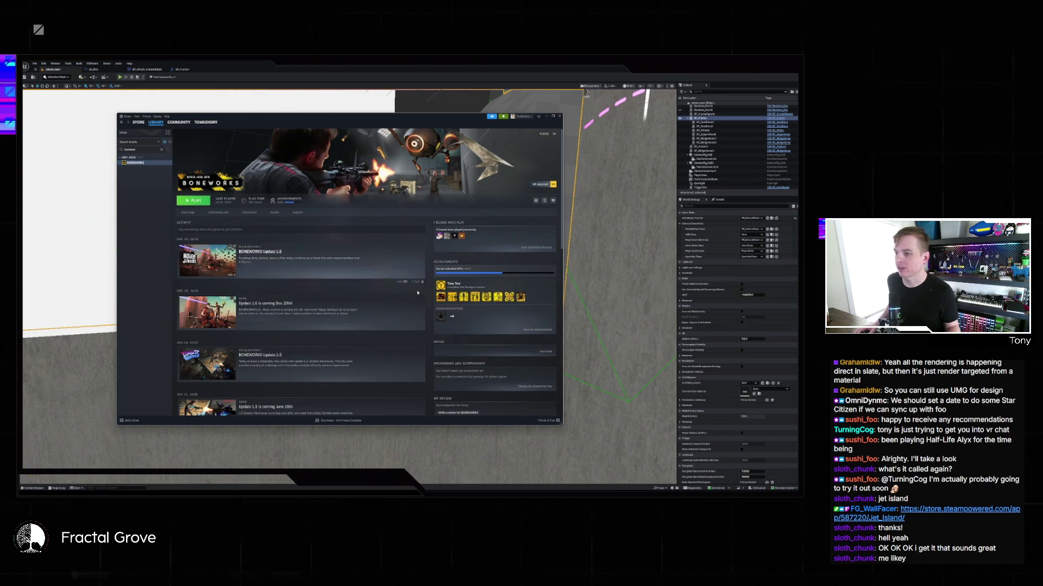
{"action": "left_click", "coordinate": [188, 213]}
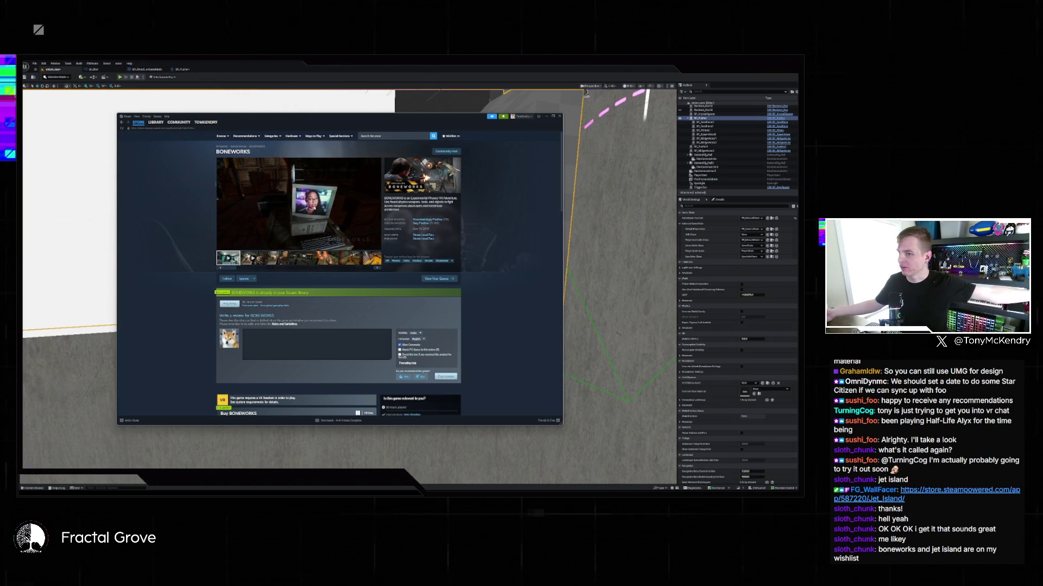
{"action": "left_click", "coordinate": [156, 122]}
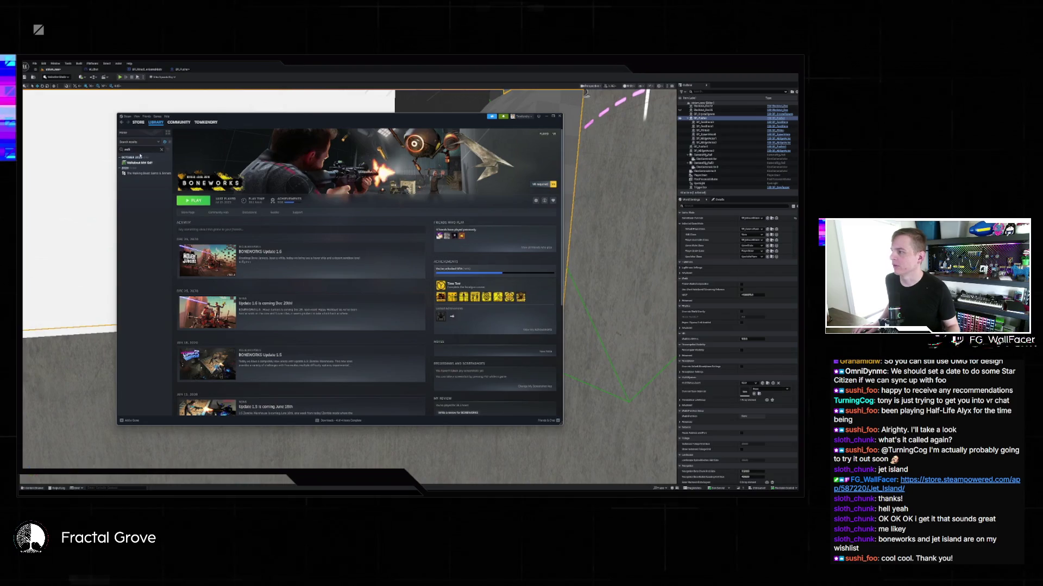
{"action": "left_click", "coordinate": [139, 162]}
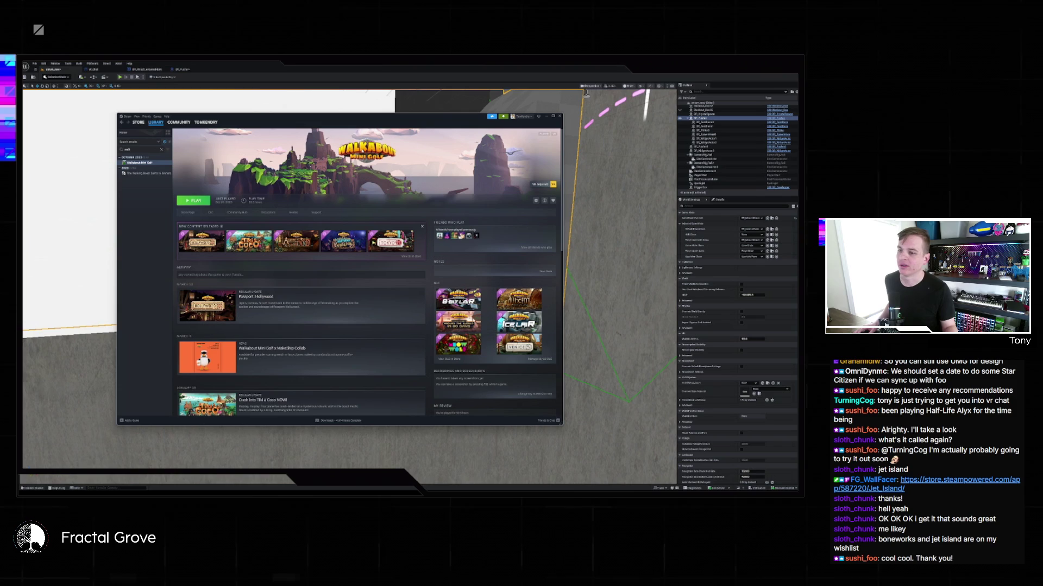
Move the Steam window up-left, scroll Walkabout Mini Golf's page, then show the library home grid
{"action": "left_click_drag", "start_coordinate": [264, 123], "coordinate": [227, 109]}
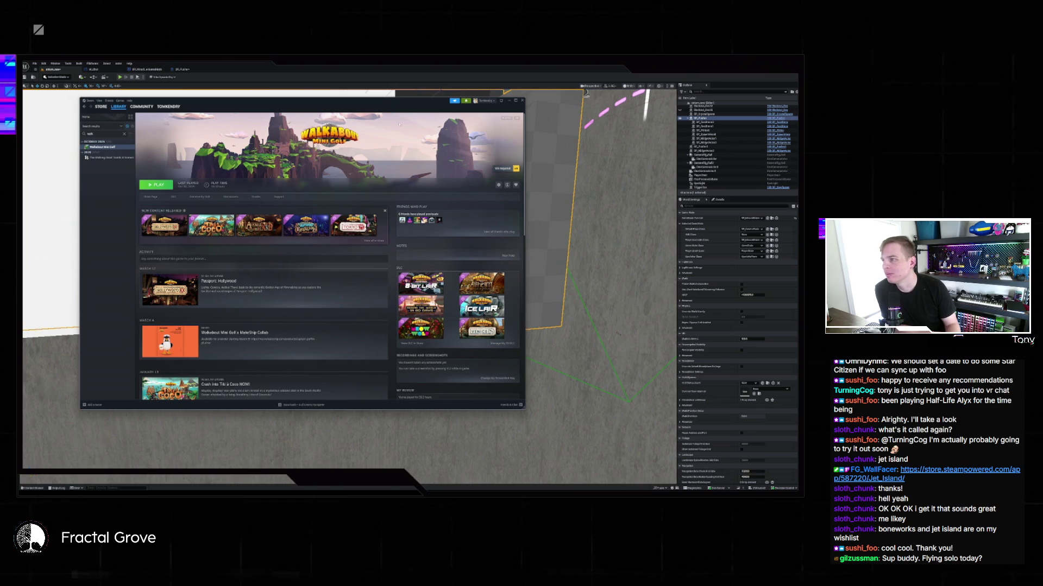
{"action": "scroll", "coordinate": [224, 255], "scroll_direction": "down", "scroll_amount": 3}
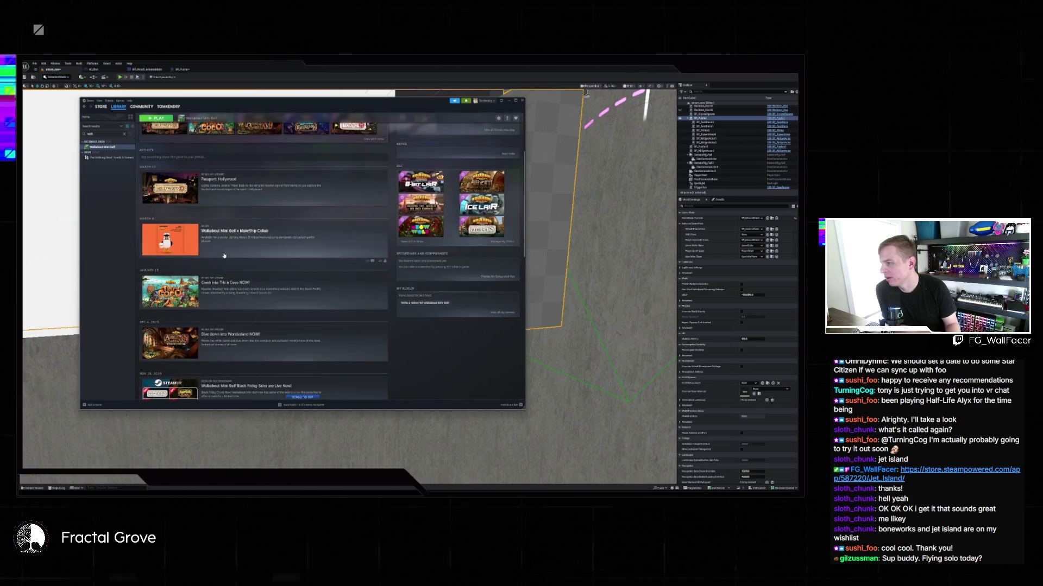
{"action": "scroll", "coordinate": [224, 256], "scroll_direction": "down", "scroll_amount": 2}
{"action": "scroll", "coordinate": [255, 233], "scroll_direction": "up", "scroll_amount": 5}
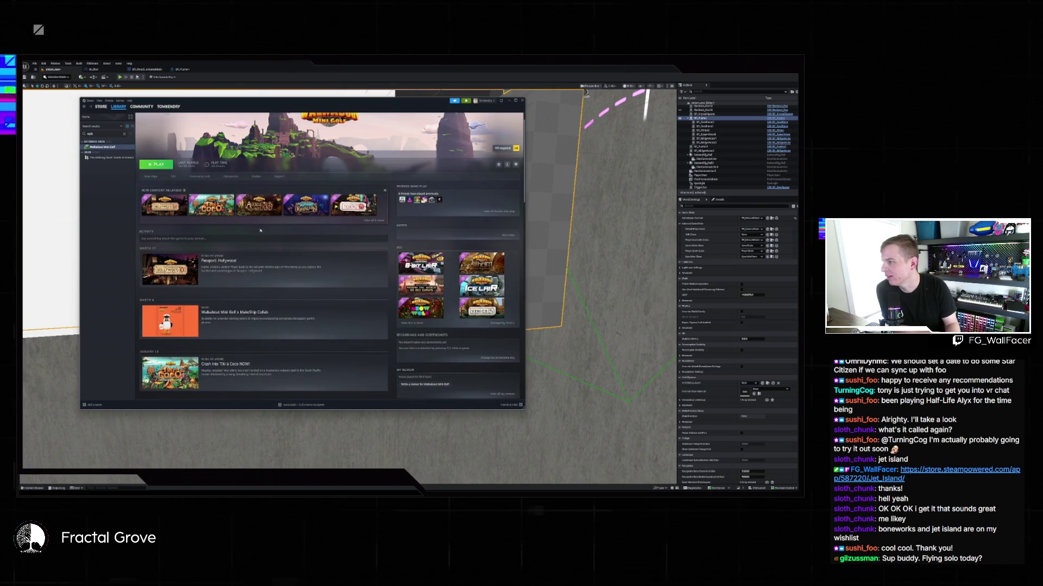
{"action": "scroll", "coordinate": [266, 223], "scroll_direction": "up", "scroll_amount": 1}
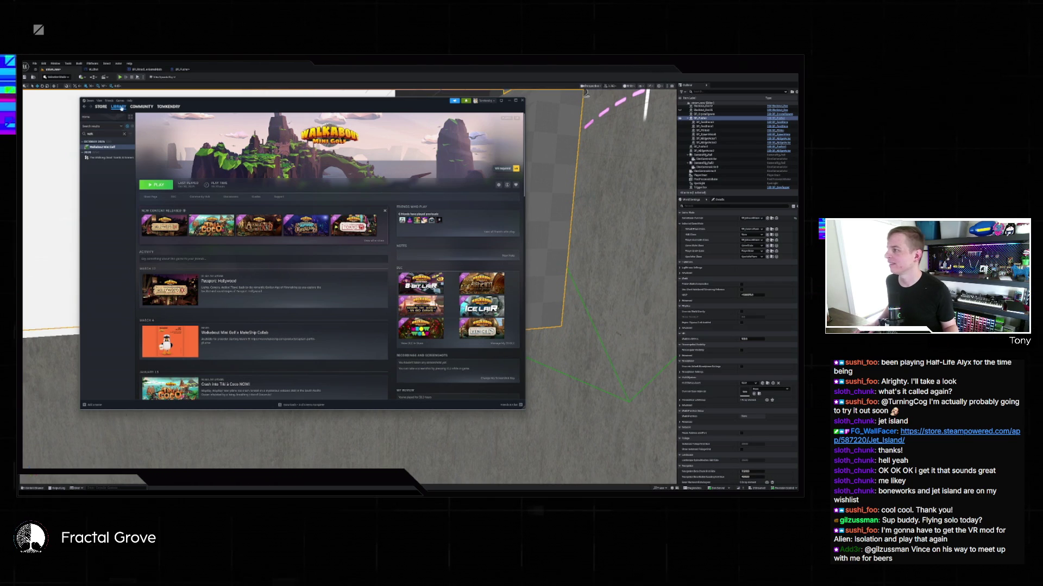
{"action": "left_click", "coordinate": [120, 107]}
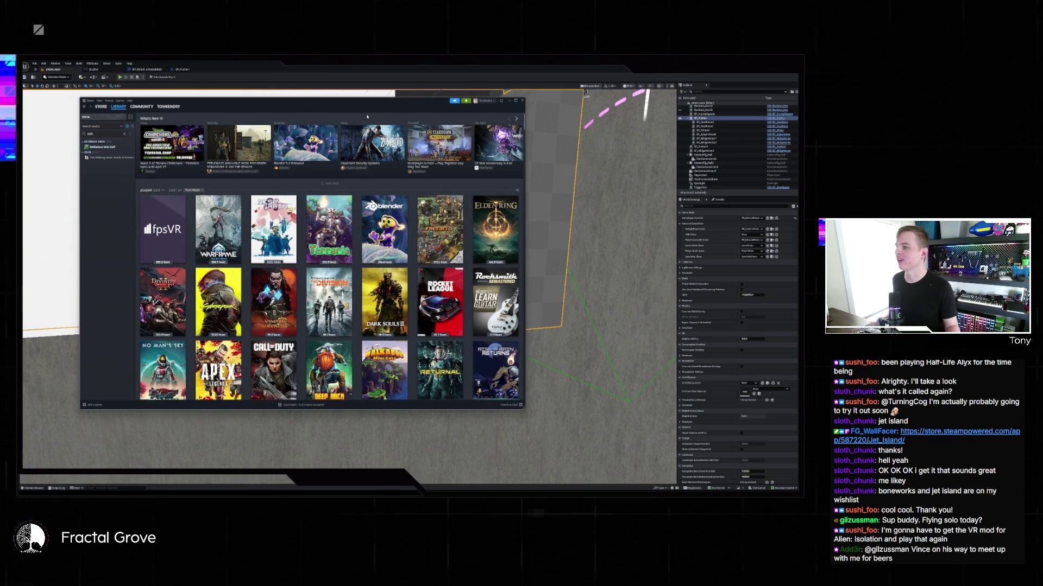
Switch the library shelf to the VR collection
{"action": "left_click", "coordinate": [152, 191]}
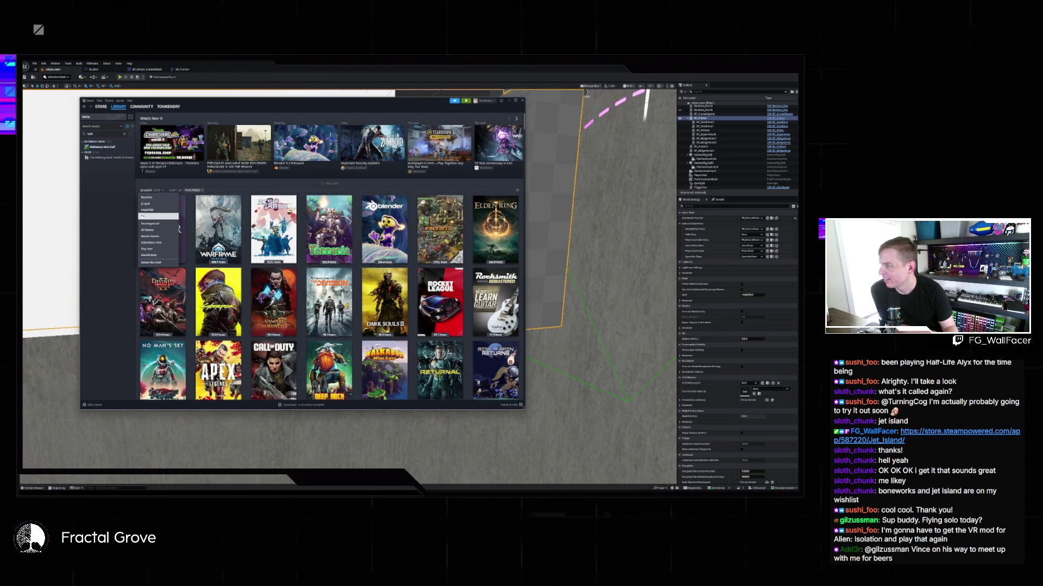
{"action": "left_click", "coordinate": [158, 217]}
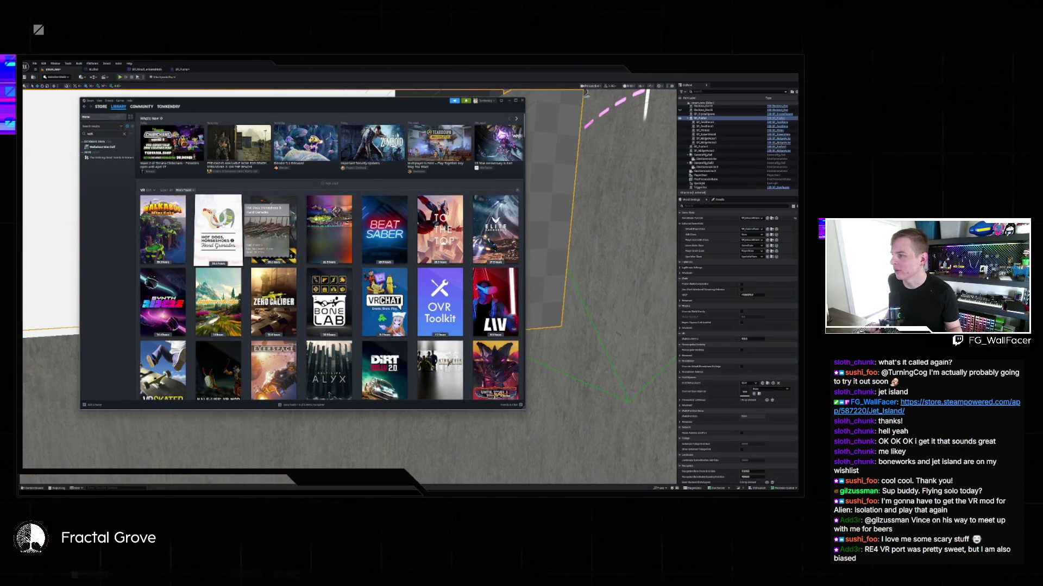
Glance at Hot Dogs, Horseshoes & Hand Grenades, go back, then open To The Top
{"action": "left_click", "coordinate": [218, 231]}
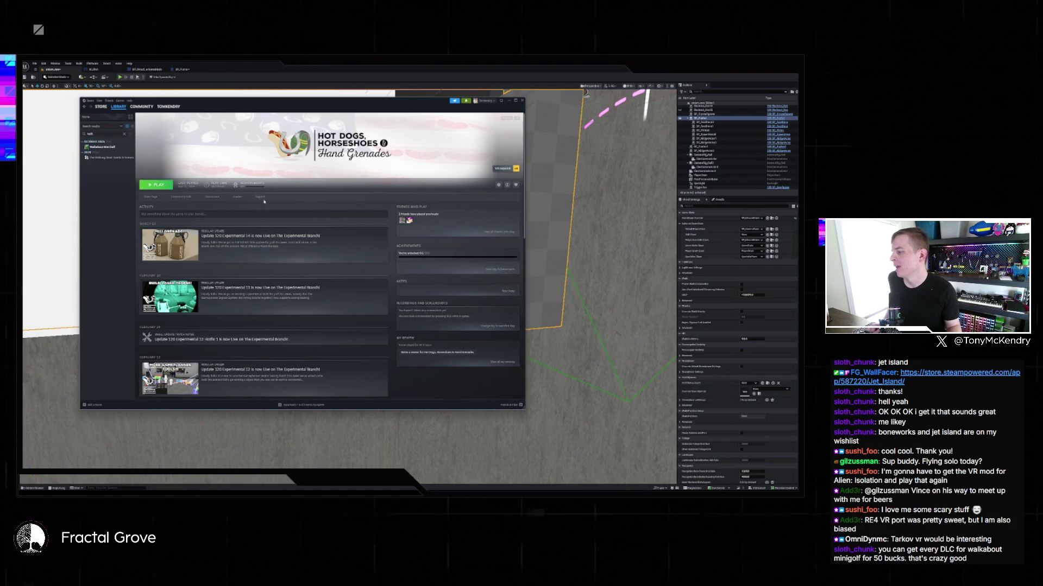
{"action": "key", "text": "alt+Left"}
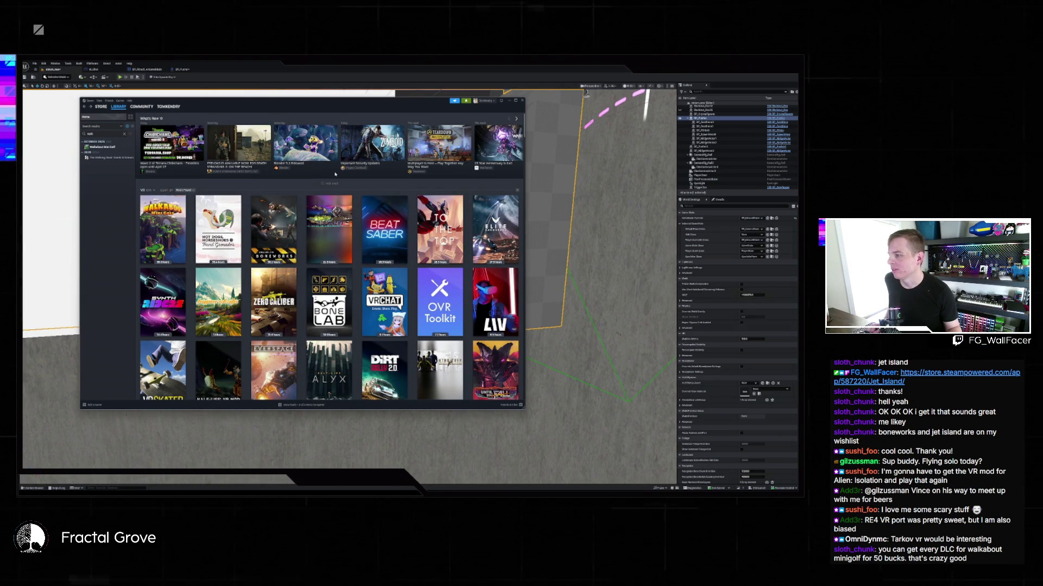
{"action": "left_click", "coordinate": [440, 229]}
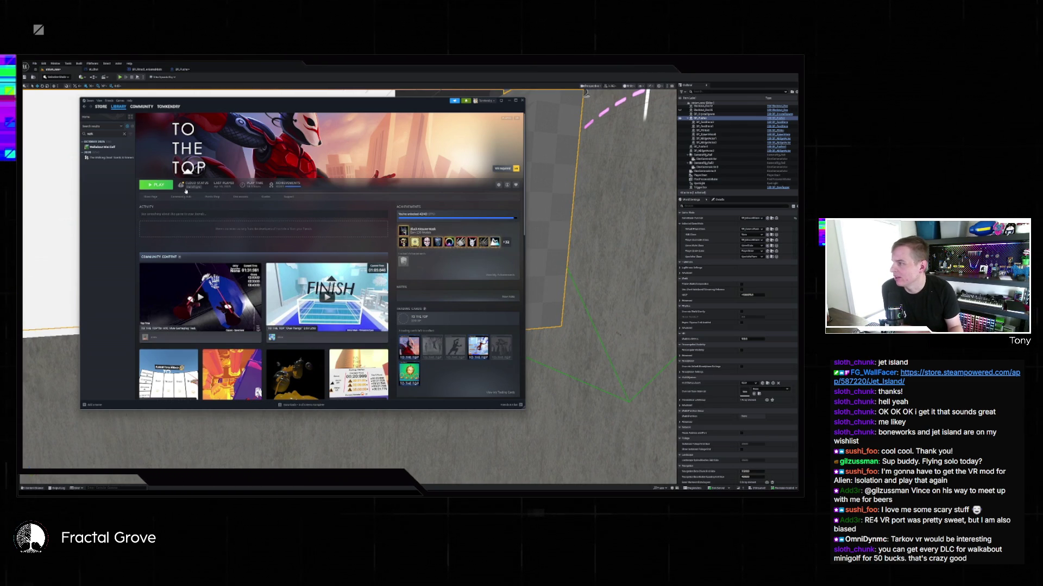
Browse To The Top's store listing and developer's games, then return to the library home
{"action": "left_click", "coordinate": [150, 196]}
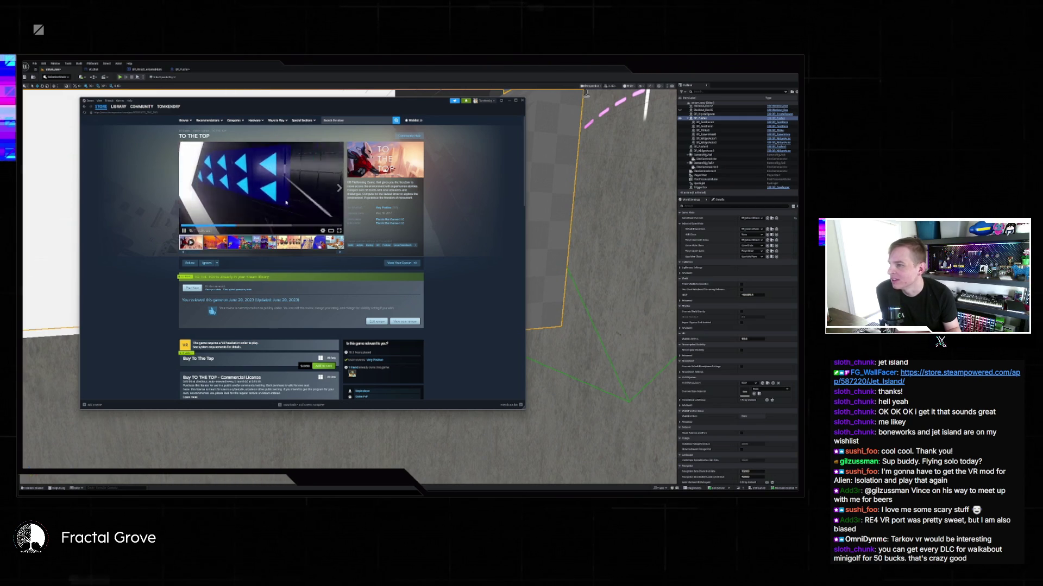
{"action": "left_click", "coordinate": [390, 219]}
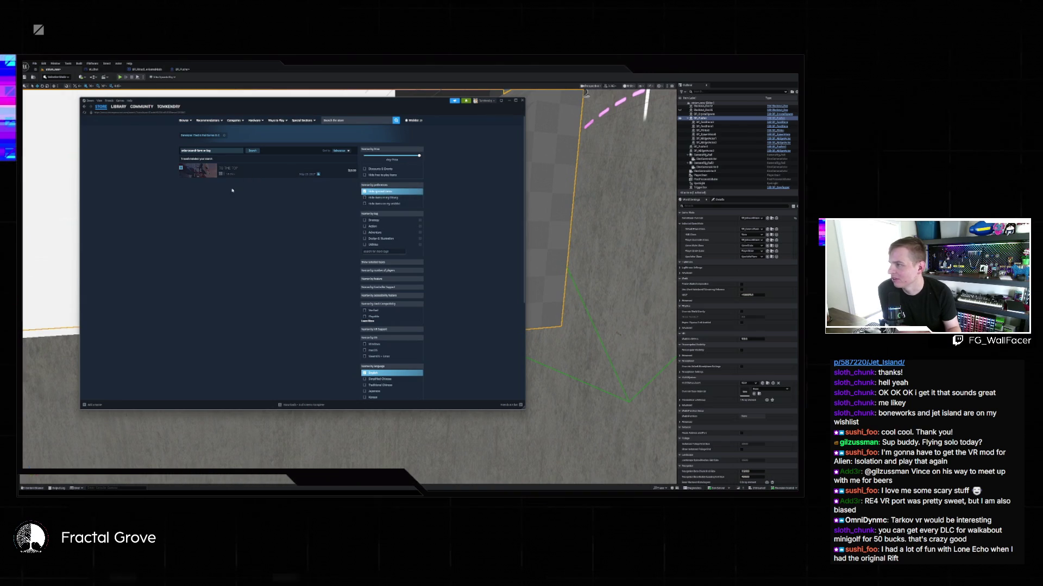
{"action": "left_click", "coordinate": [315, 173]}
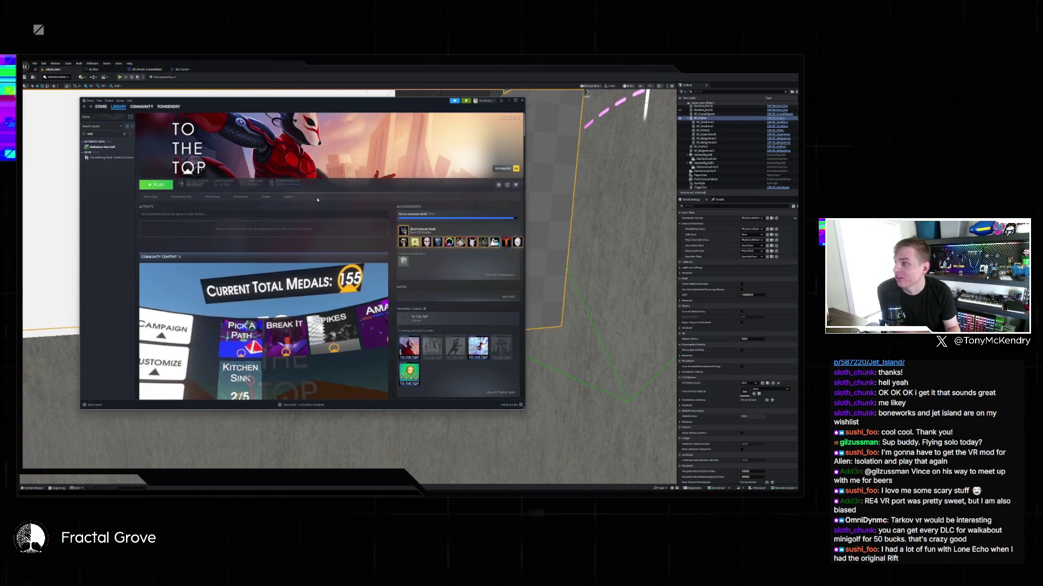
{"action": "left_click", "coordinate": [118, 106]}
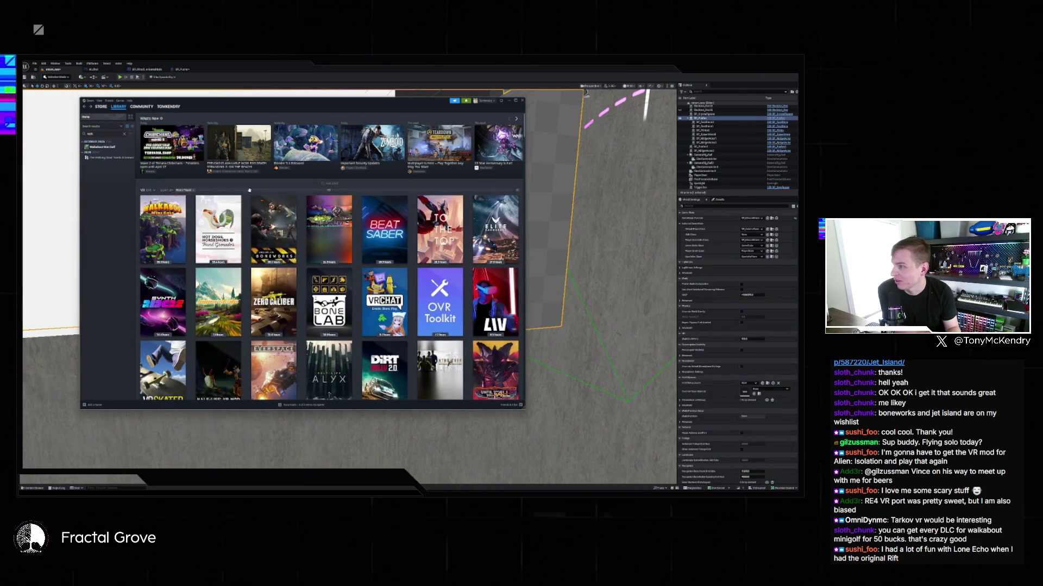
Reopen the To The Top library page from the VR games grid
{"action": "mouse_move", "coordinate": [274, 220]}
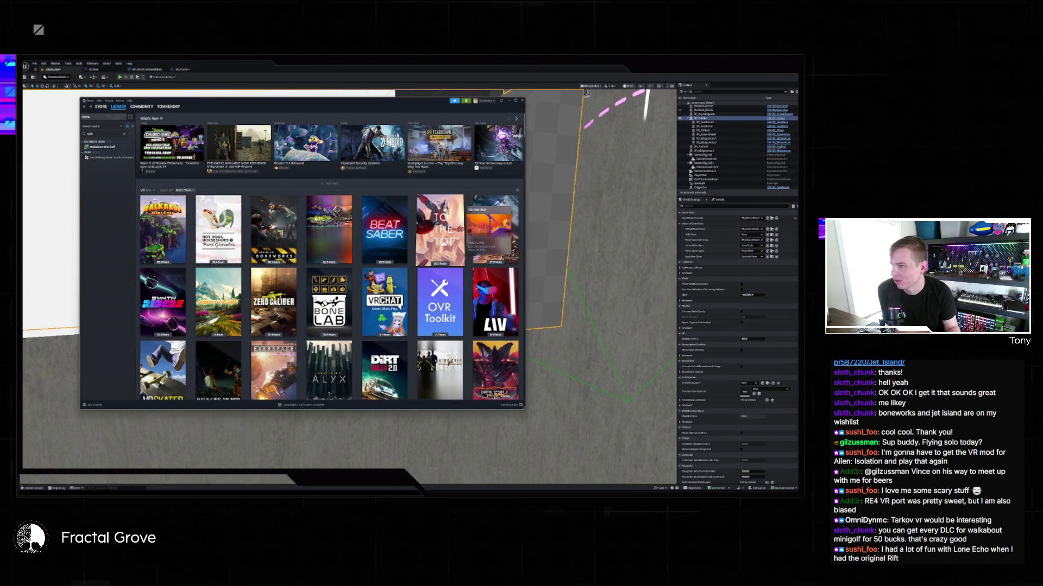
{"action": "mouse_move", "coordinate": [329, 228]}
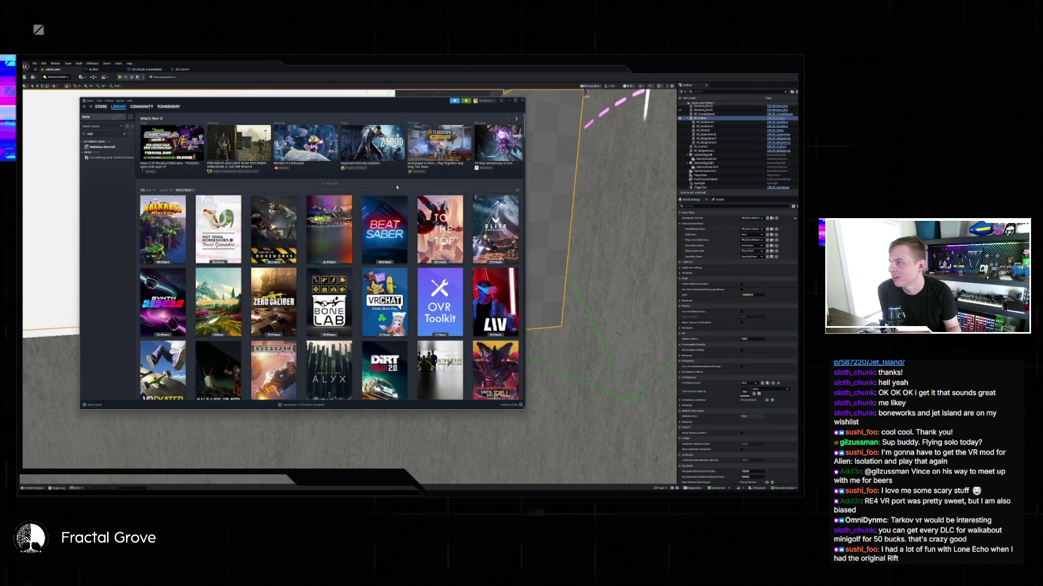
{"action": "left_click", "coordinate": [451, 239]}
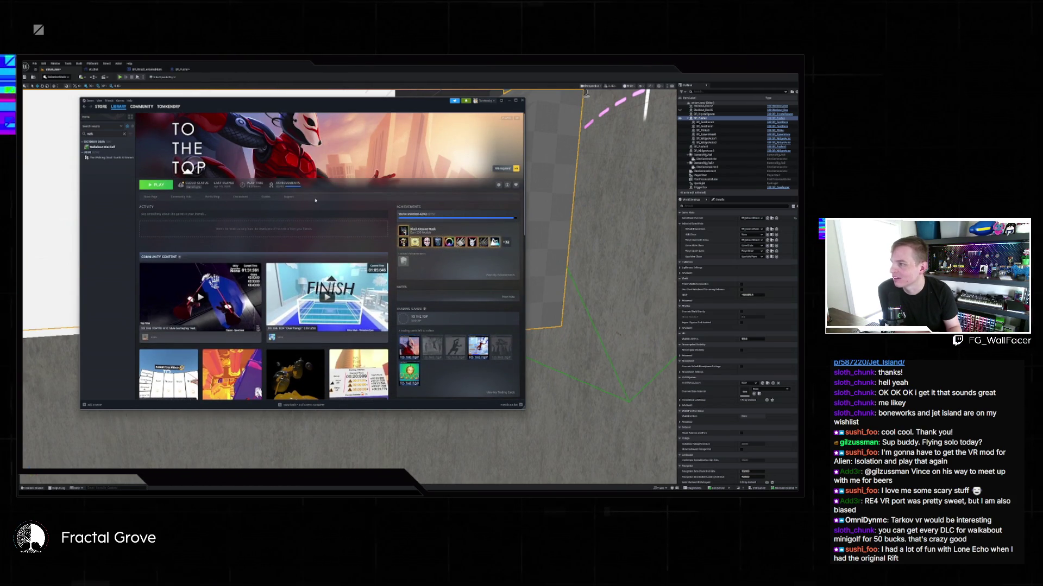
Scroll the To The Top page, then go back to the library home grid
{"action": "scroll", "coordinate": [436, 287], "scroll_direction": "down", "scroll_amount": 5}
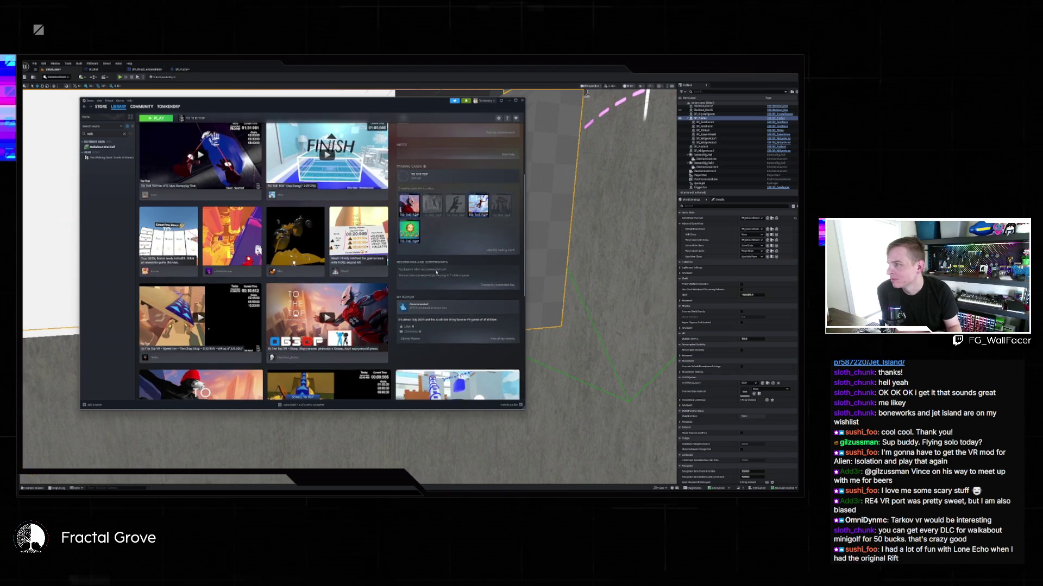
{"action": "scroll", "coordinate": [436, 288], "scroll_direction": "up", "scroll_amount": 5}
{"action": "left_click", "coordinate": [86, 117]}
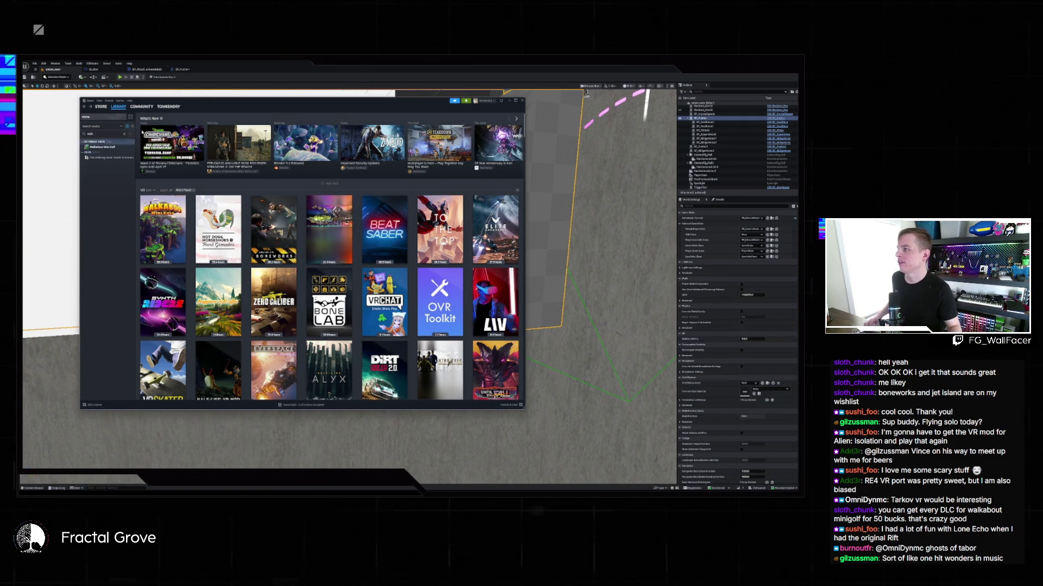
Search the Steam store for 'ghost of tabor' and open the Ghosts of Tabor page
{"action": "left_click", "coordinate": [440, 228]}
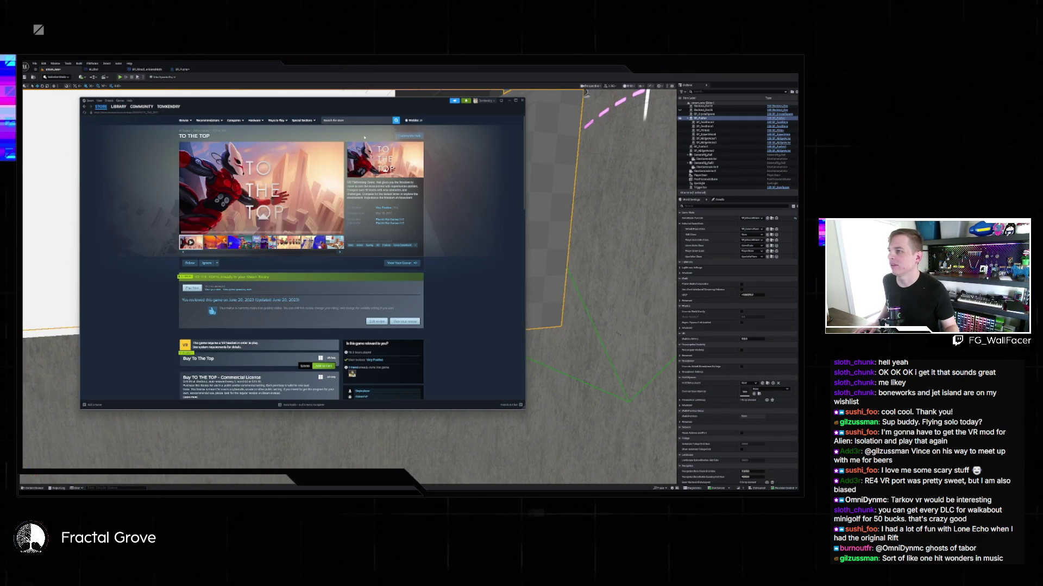
{"action": "left_click", "coordinate": [352, 121]}
{"action": "type", "text": "ghost of tabor"}
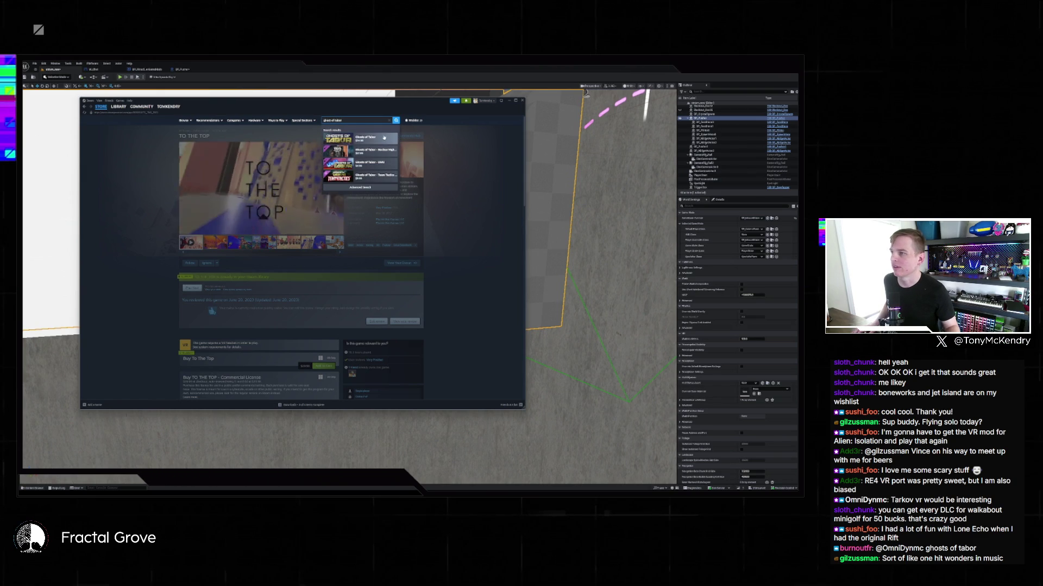
{"action": "left_click", "coordinate": [375, 138]}
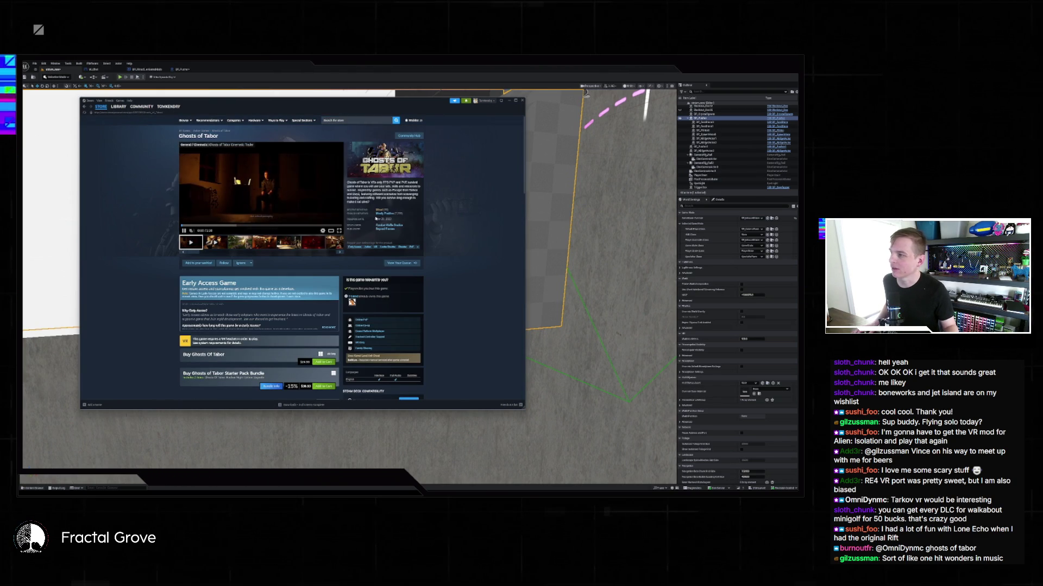
Browse the Ghosts of Tabor screenshots, including the dark armory and red-lit soldiers shots
{"action": "left_click", "coordinate": [239, 242]}
{"action": "left_click", "coordinate": [274, 246]}
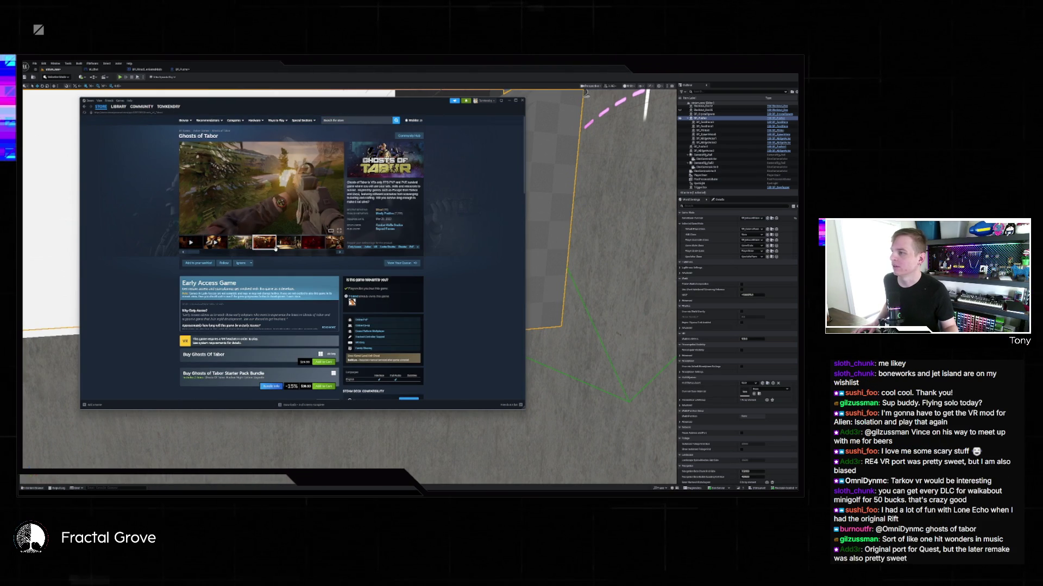
{"action": "left_click", "coordinate": [286, 246]}
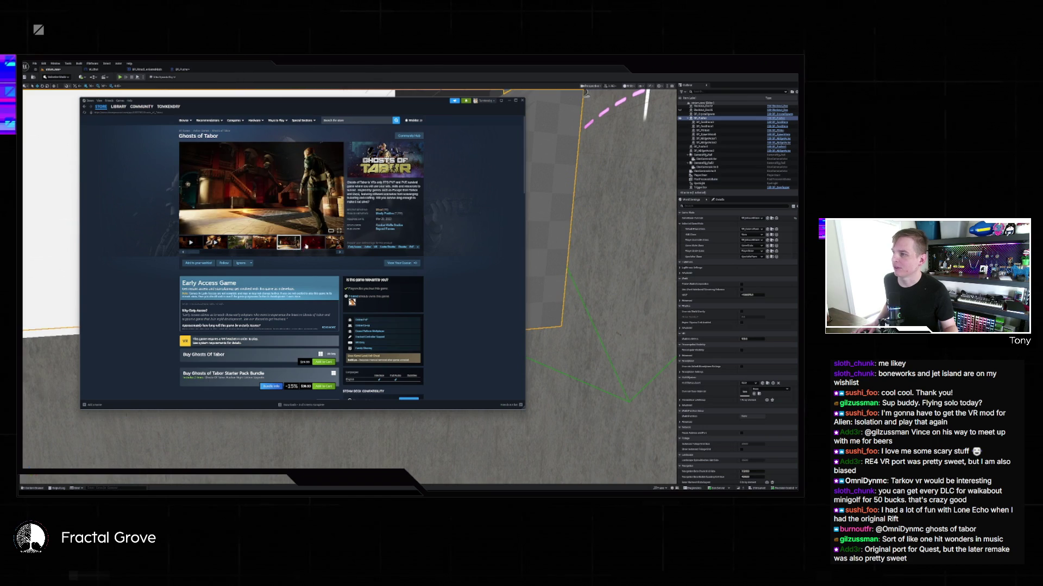
{"action": "left_click", "coordinate": [306, 247]}
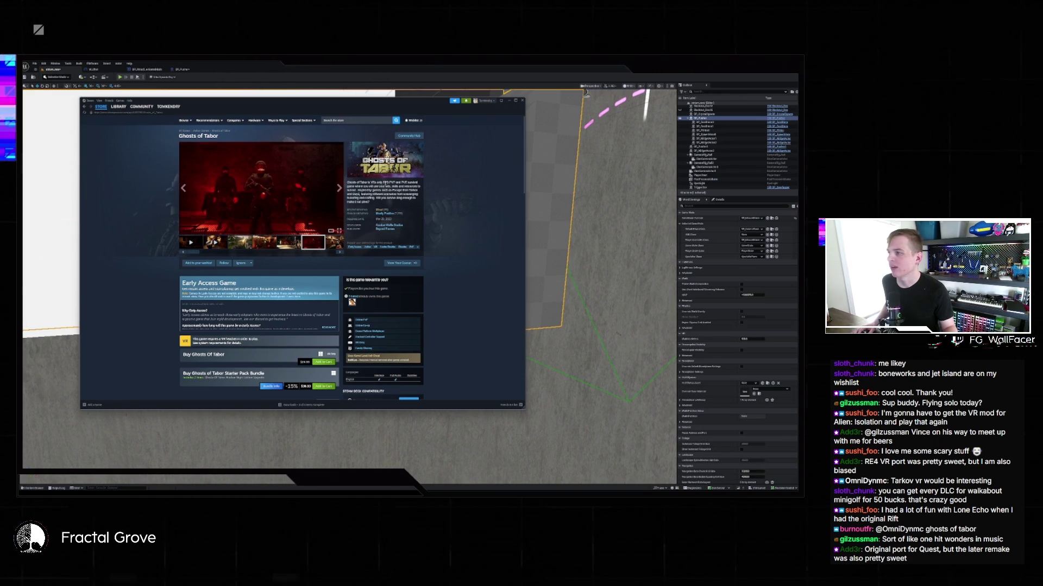
{"action": "scroll", "coordinate": [374, 186], "scroll_direction": "down", "scroll_amount": 3}
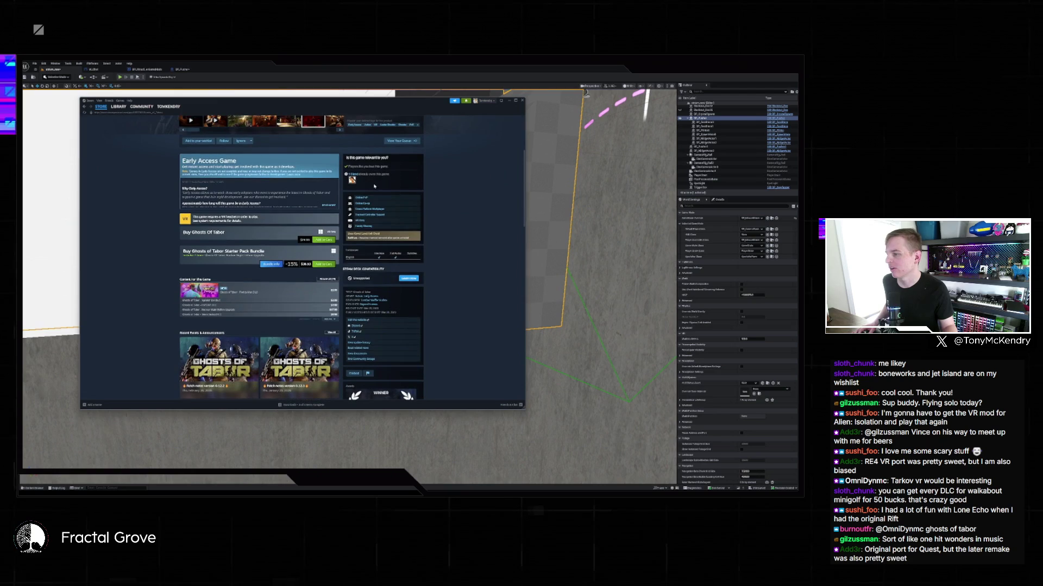
Scroll through the Ghosts of Tabor page and return to the trailer at the top
{"action": "scroll", "coordinate": [343, 194], "scroll_direction": "up", "scroll_amount": 3}
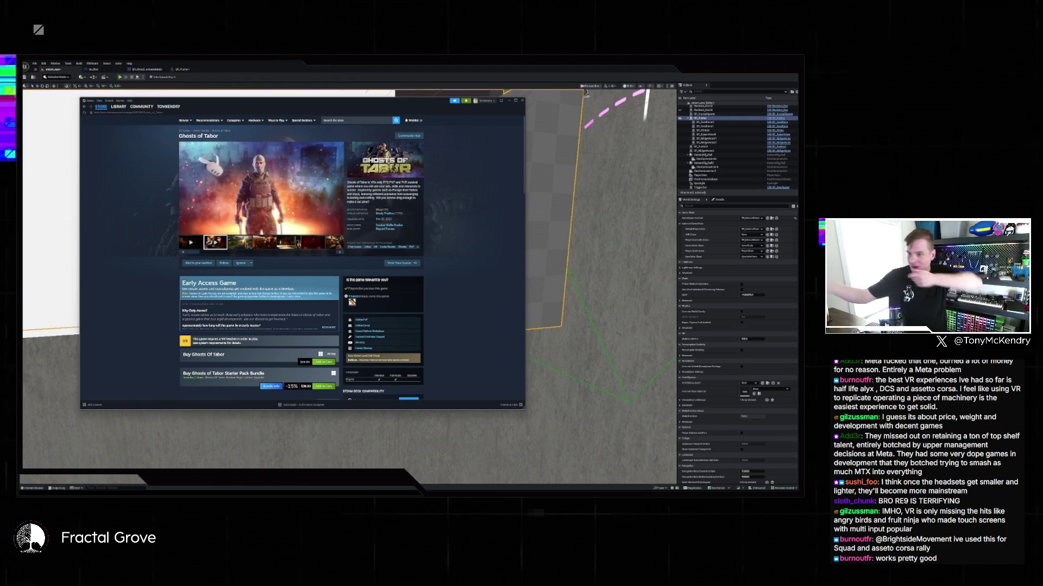
{"action": "scroll", "coordinate": [301, 258], "scroll_direction": "down", "scroll_amount": 5}
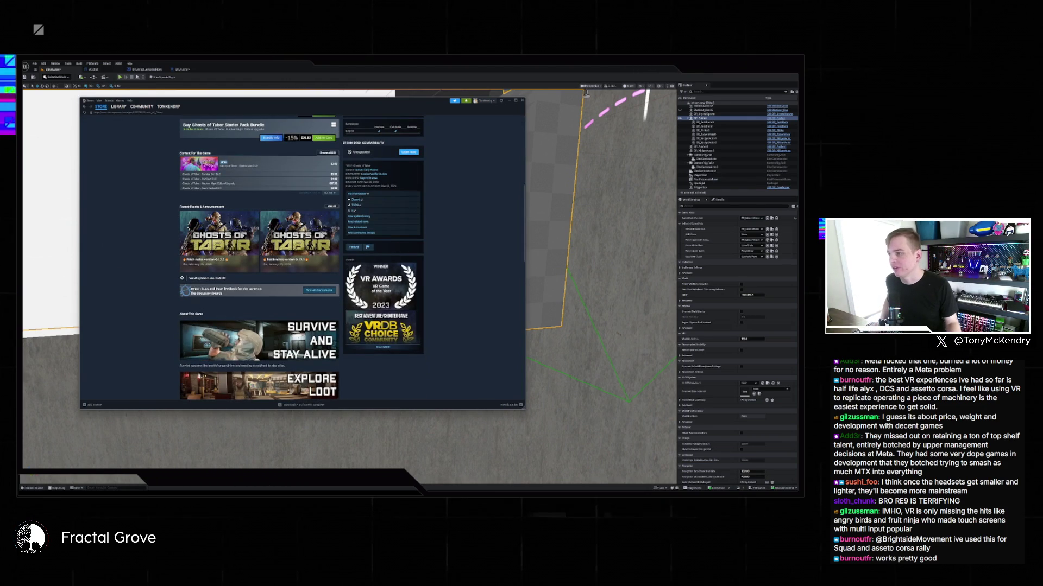
{"action": "scroll", "coordinate": [454, 152], "scroll_direction": "up", "scroll_amount": 10}
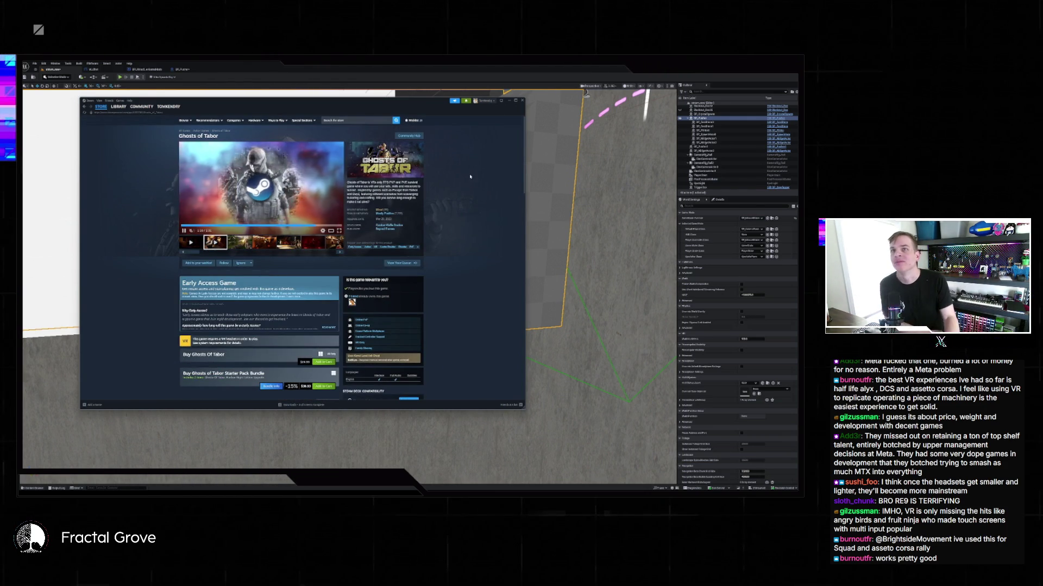
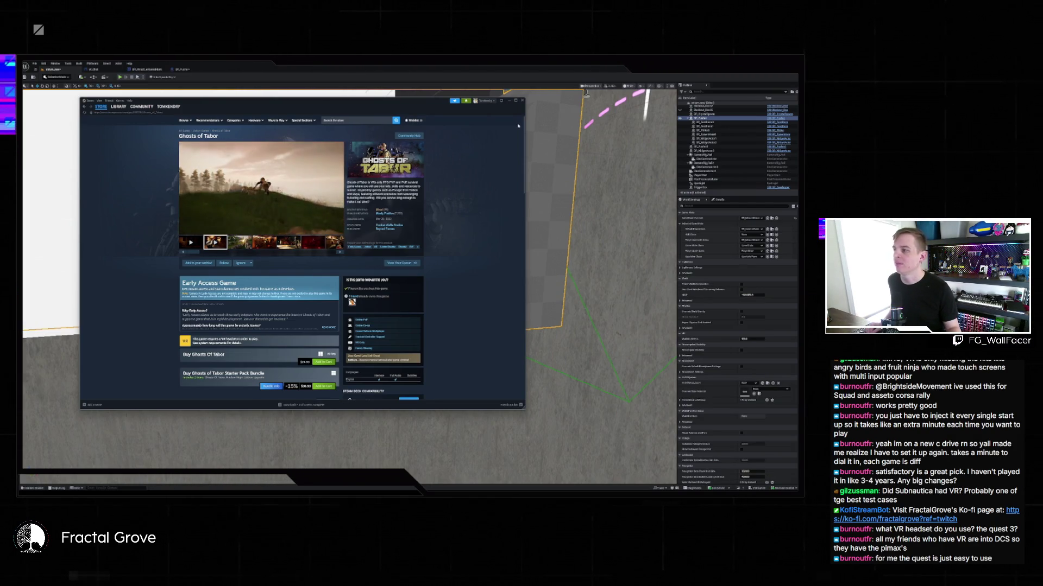
Close the Ghosts of Tabor Steam store window to return to the Unreal editor
{"action": "left_click", "coordinate": [546, 81]}
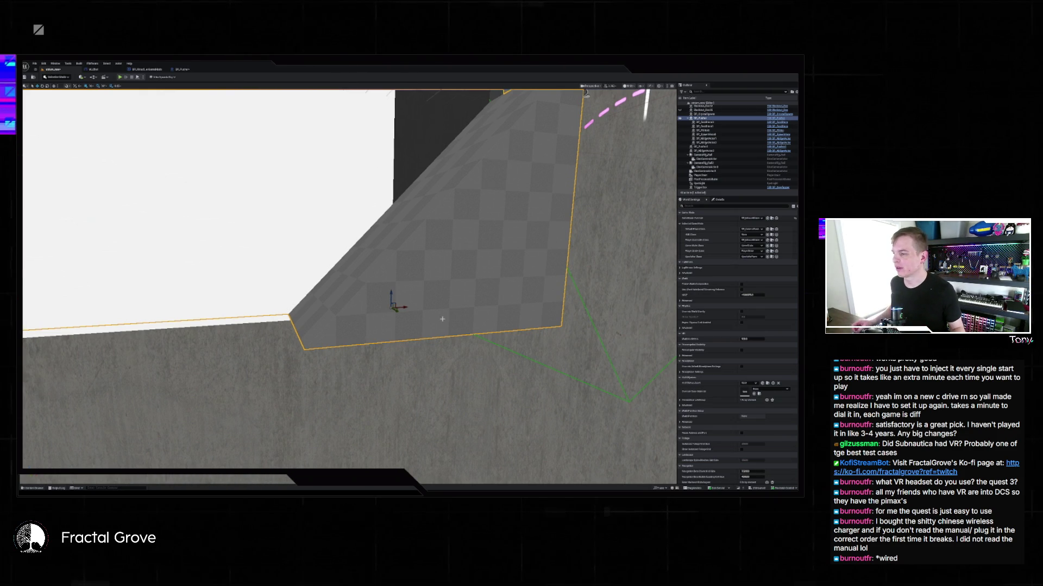
Change the viewport camera speed and fly back to see the pegboard, walls and logo ramp
{"action": "mouse_move", "coordinate": [442, 319]}
{"action": "left_mouse_down"}
{"action": "mouse_move", "coordinate": [413, 378]}
{"action": "mouse_move", "coordinate": [429, 312]}
{"action": "left_mouse_up"}
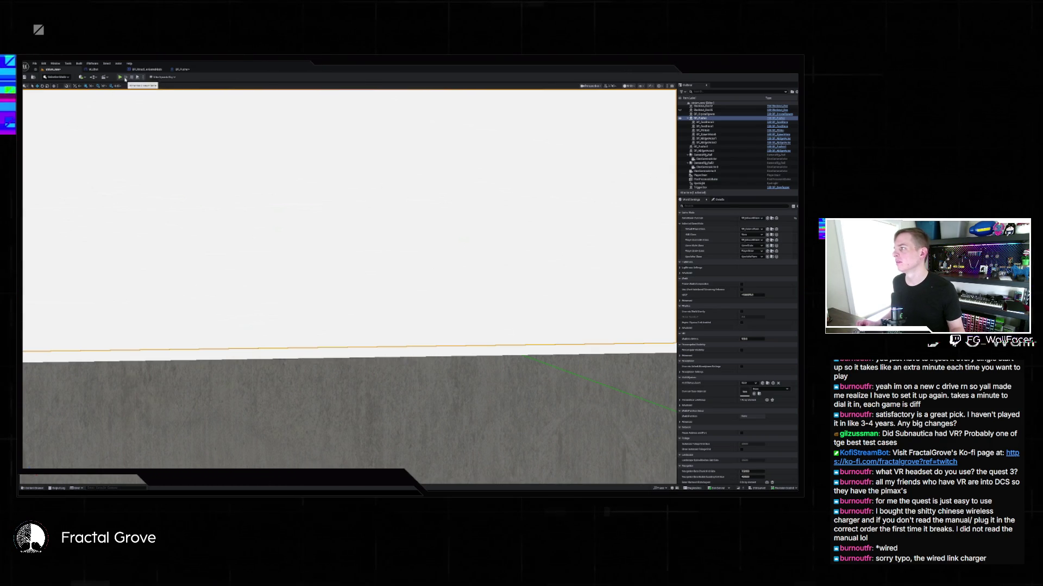
{"action": "left_click", "coordinate": [86, 87]}
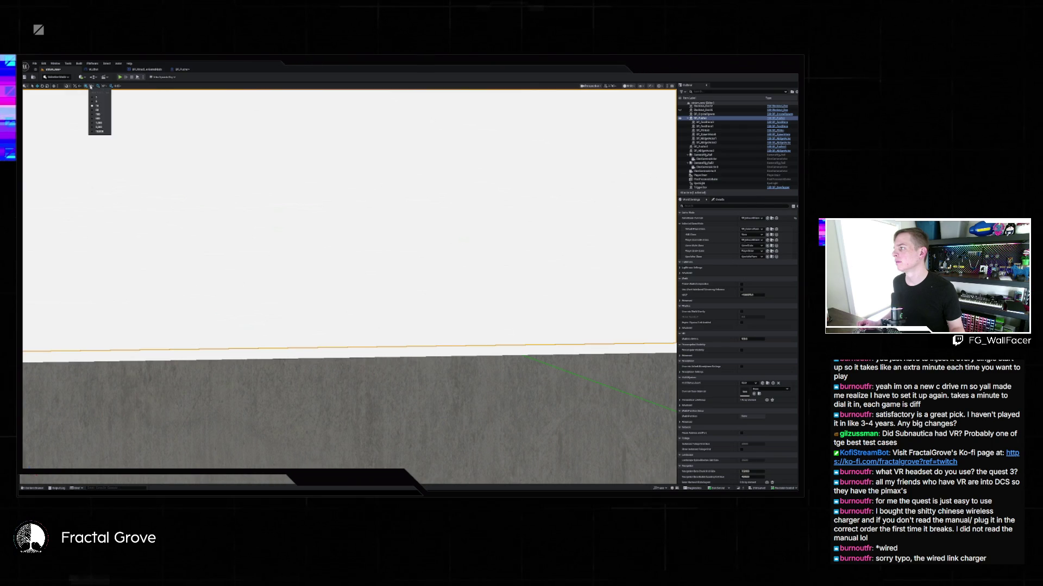
{"action": "left_click", "coordinate": [100, 96]}
{"action": "mouse_move", "coordinate": [331, 267]}
{"action": "left_mouse_down"}
{"action": "mouse_move", "coordinate": [348, 326]}
{"action": "mouse_move", "coordinate": [330, 275]}
{"action": "mouse_move", "coordinate": [330, 217]}
{"action": "mouse_move", "coordinate": [304, 234]}
{"action": "mouse_move", "coordinate": [326, 223]}
{"action": "mouse_move", "coordinate": [310, 220]}
{"action": "left_mouse_up"}
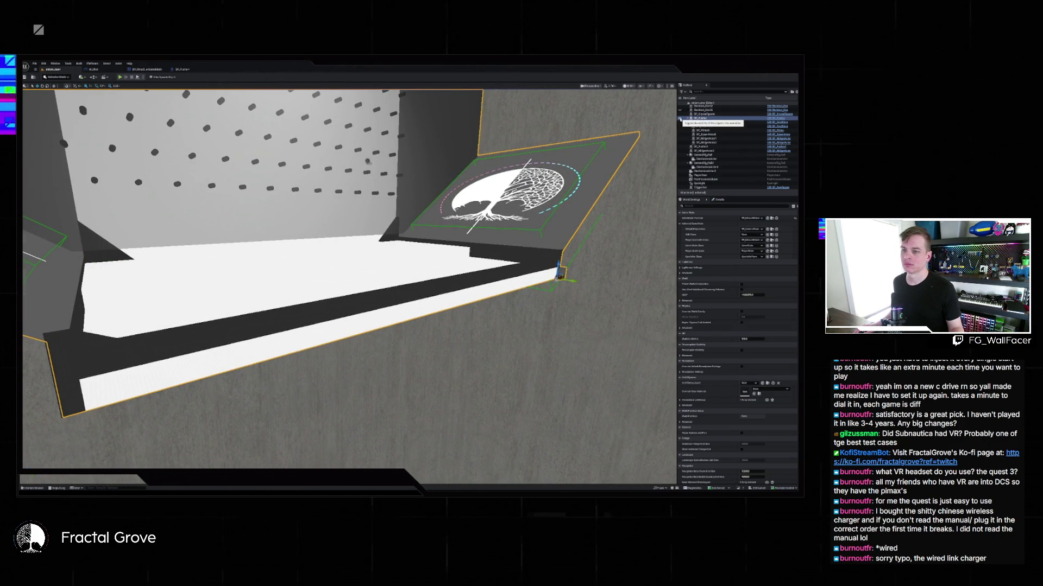
Hide and restore the wall and ramp, select the wall piece, and postpone the autosave
{"action": "left_click", "coordinate": [680, 118]}
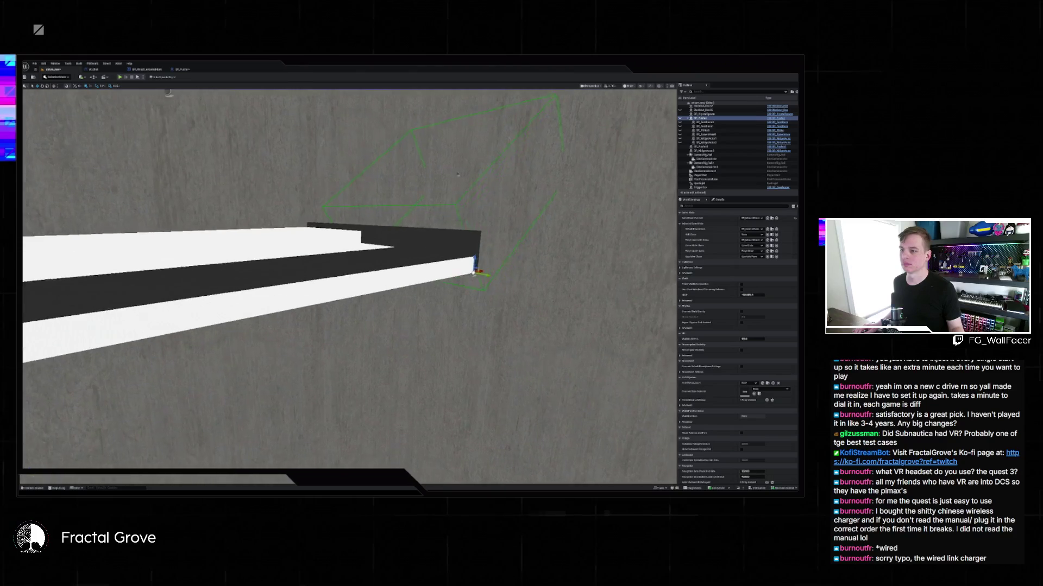
{"action": "key", "text": "ctrl+z"}
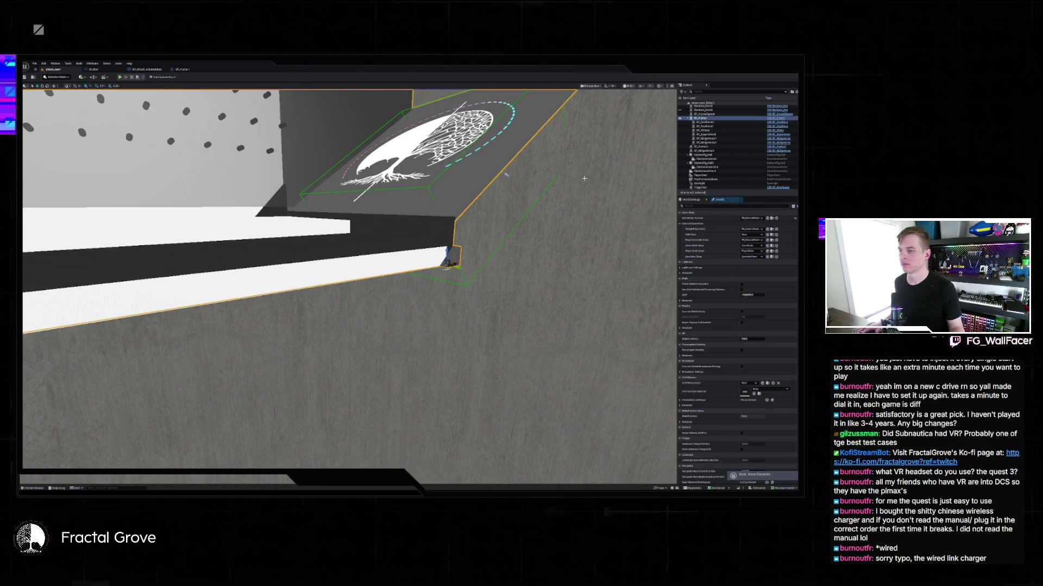
{"action": "left_click_drag", "start_coordinate": [585, 179], "coordinate": [537, 212]}
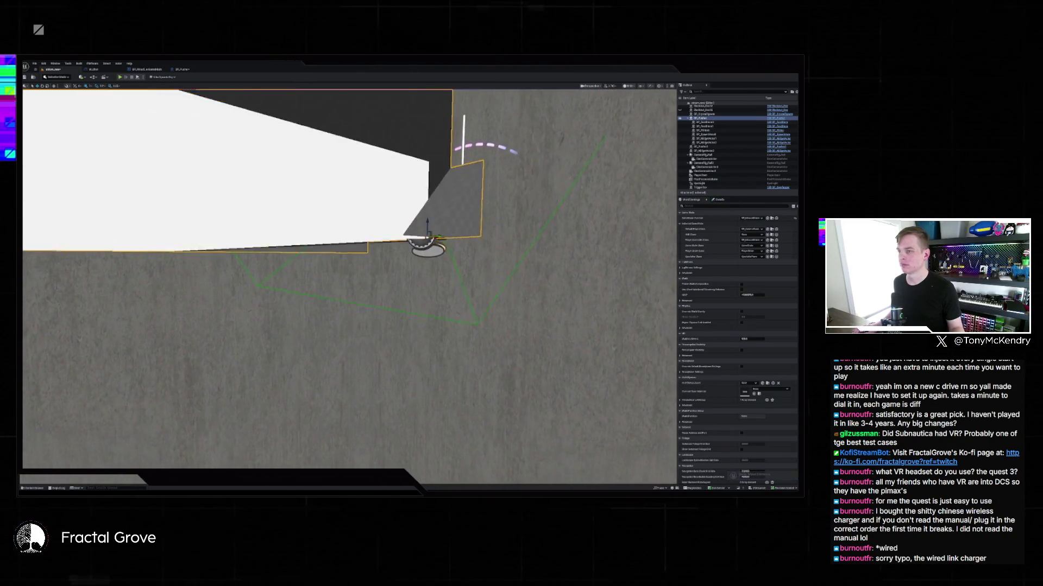
{"action": "mouse_move", "coordinate": [428, 263]}
{"action": "left_mouse_down"}
{"action": "mouse_move", "coordinate": [404, 258]}
{"action": "mouse_move", "coordinate": [428, 263]}
{"action": "left_mouse_up"}
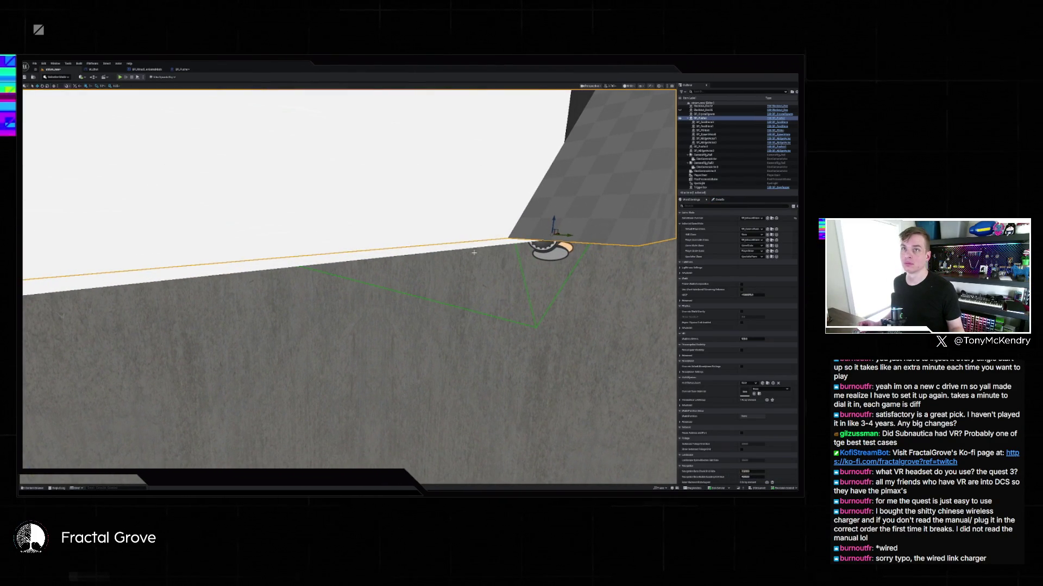
{"action": "left_click", "coordinate": [429, 253]}
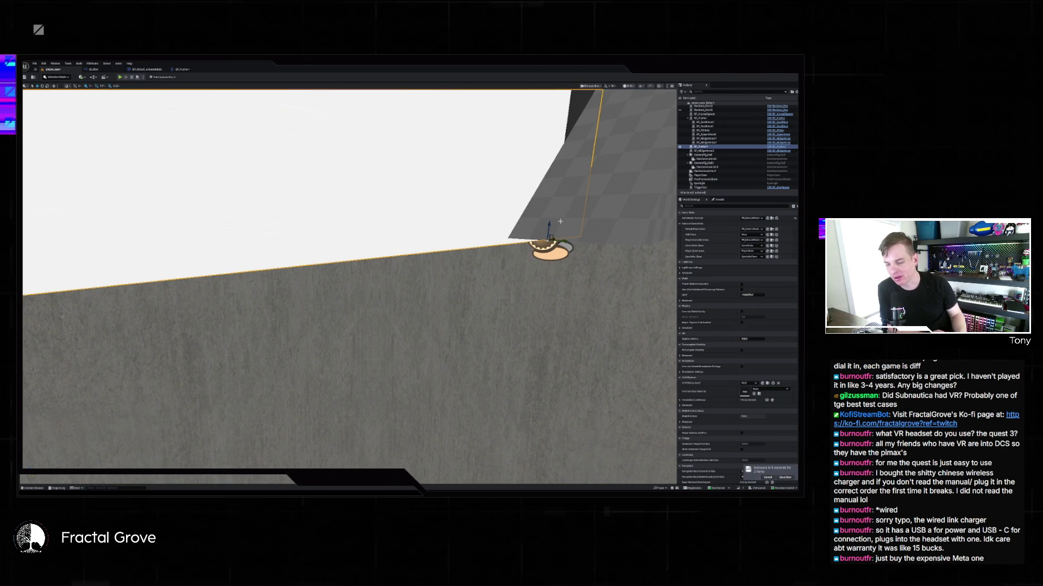
{"action": "left_click", "coordinate": [772, 478]}
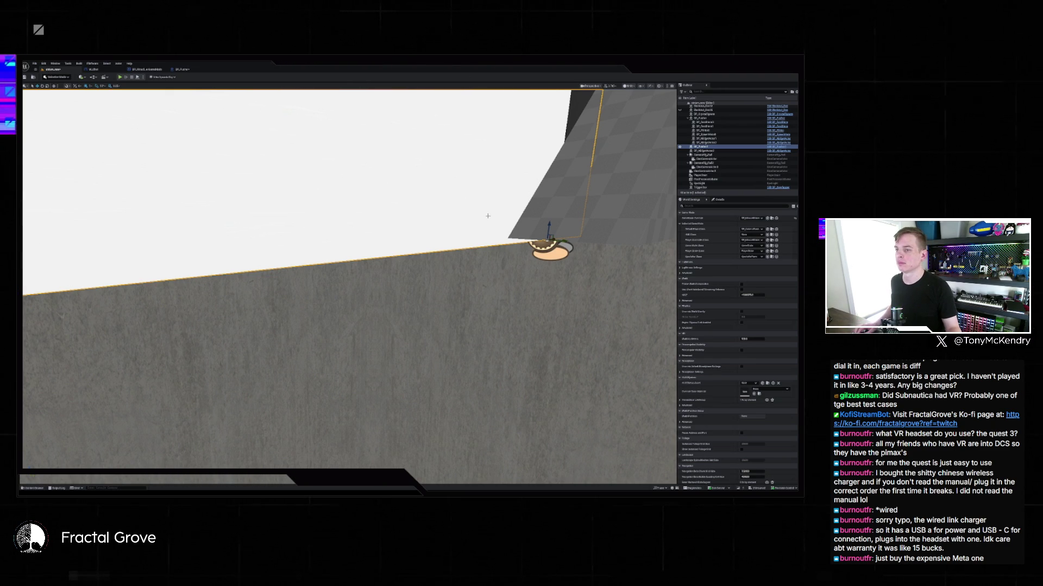
{"action": "mouse_move", "coordinate": [488, 216]}
{"action": "left_mouse_down"}
{"action": "mouse_move", "coordinate": [453, 220]}
{"action": "mouse_move", "coordinate": [505, 264]}
{"action": "mouse_move", "coordinate": [456, 275]}
{"action": "left_mouse_up"}
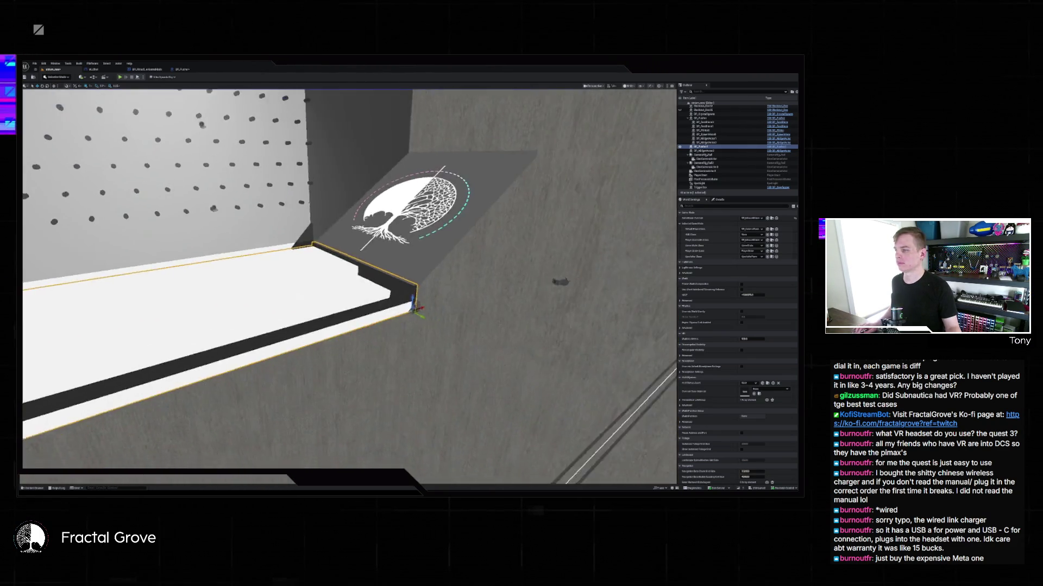
Frame the ledge, hide the pegboard and tree-logo walls, and open the BP_Pusher construction graph
{"action": "key", "text": "f"}
{"action": "scroll", "coordinate": [426, 250], "scroll_direction": "up", "scroll_amount": 3}
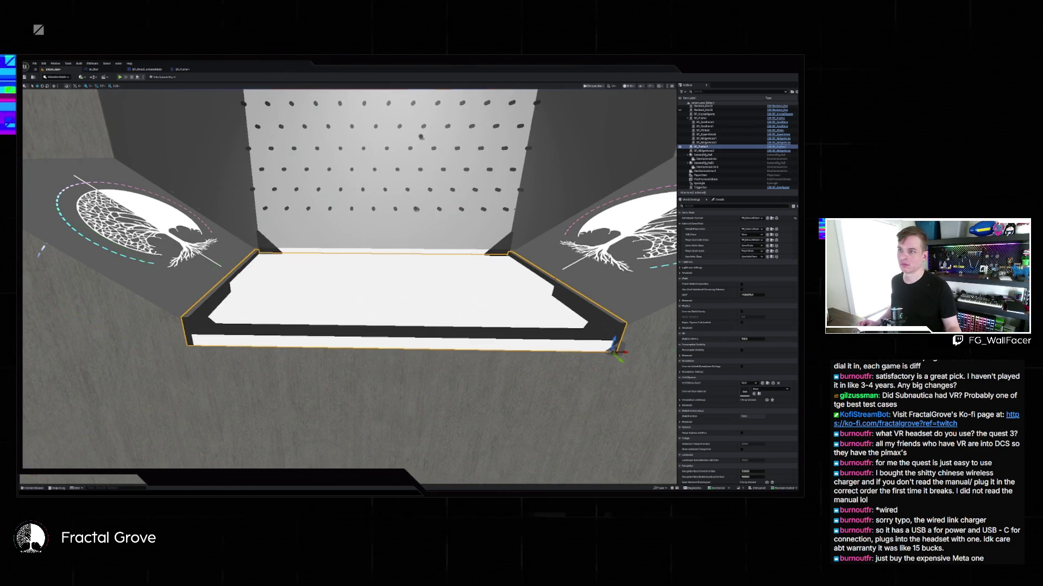
{"action": "left_click", "coordinate": [526, 202]}
{"action": "key", "text": "h"}
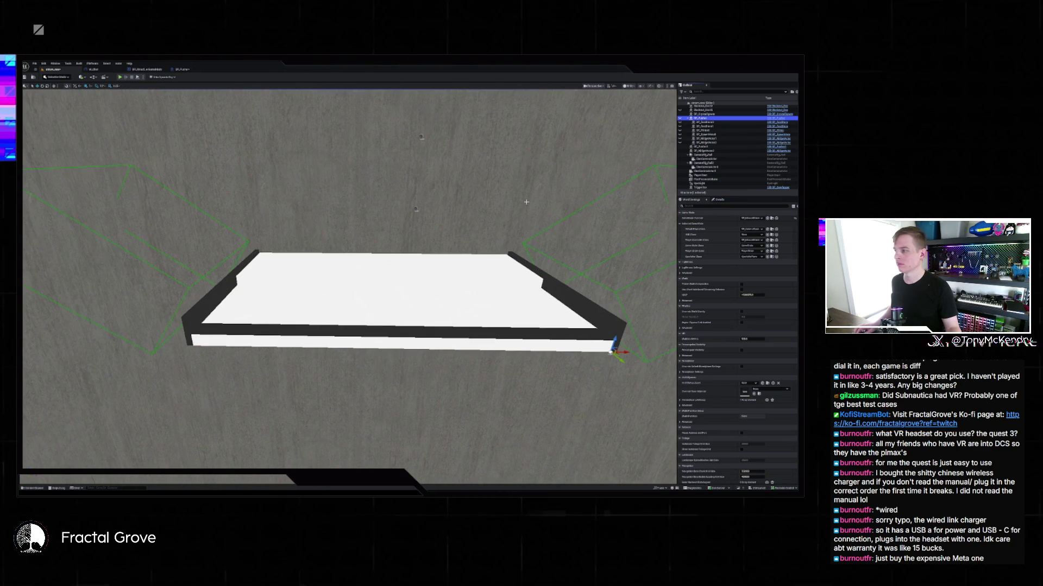
{"action": "mouse_move", "coordinate": [527, 202]}
{"action": "left_mouse_down"}
{"action": "mouse_move", "coordinate": [596, 244]}
{"action": "mouse_move", "coordinate": [617, 240]}
{"action": "mouse_move", "coordinate": [517, 243]}
{"action": "mouse_move", "coordinate": [588, 242]}
{"action": "mouse_move", "coordinate": [552, 249]}
{"action": "mouse_move", "coordinate": [560, 253]}
{"action": "left_mouse_up"}
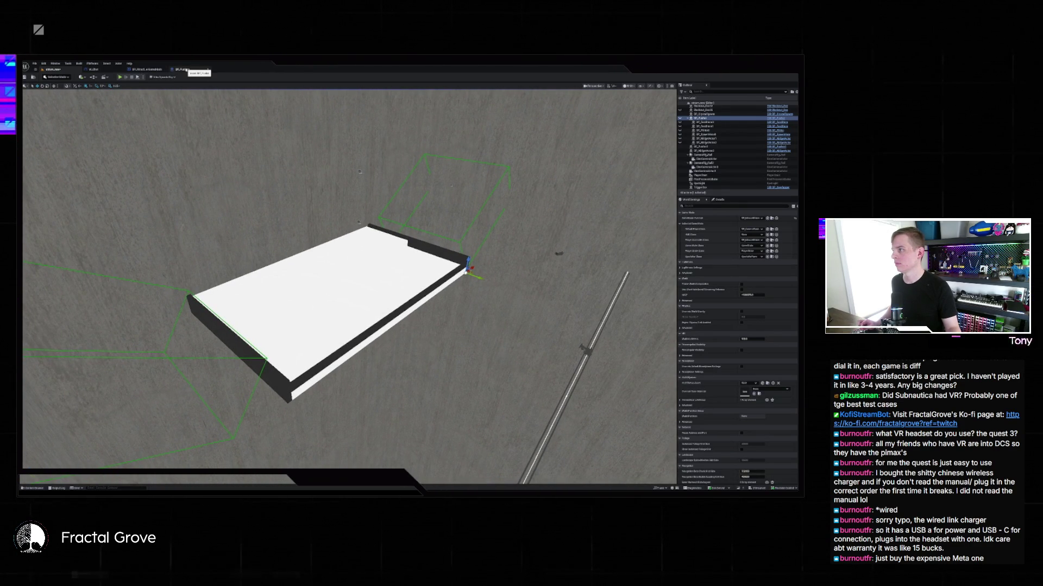
{"action": "left_click", "coordinate": [182, 69]}
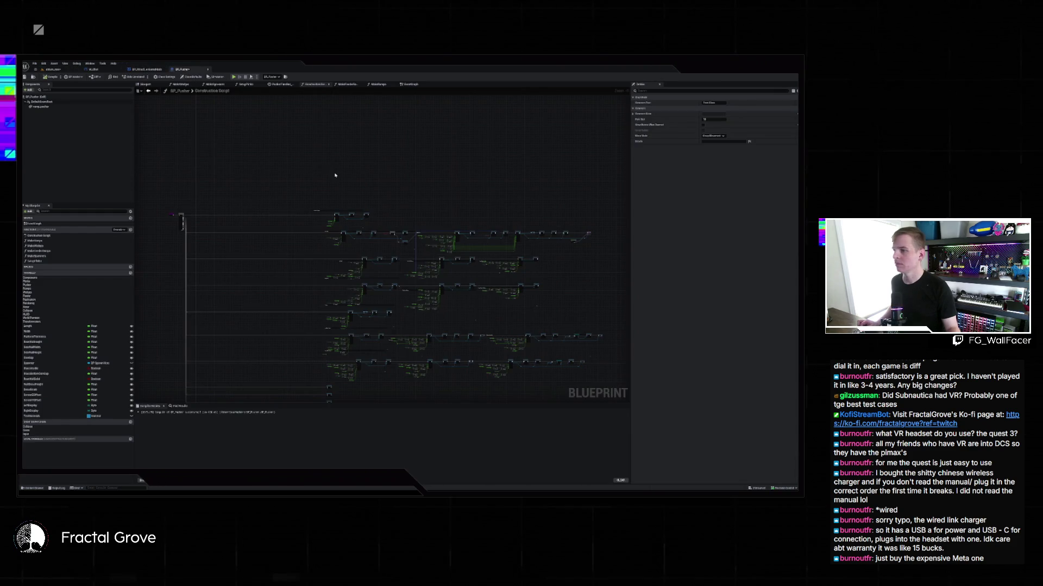
Inspect the Logo Decal, Rear Wall and Left Wall nodes and browse to the wall's mesh asset
{"action": "scroll", "coordinate": [335, 176], "scroll_direction": "up", "scroll_amount": 5}
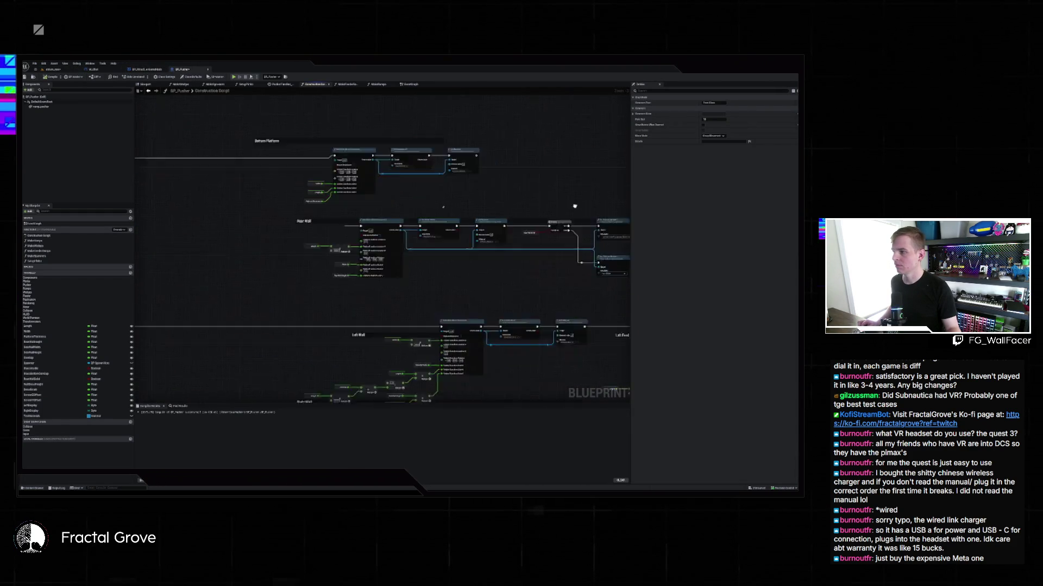
{"action": "mouse_move", "coordinate": [575, 207]}
{"action": "left_mouse_down"}
{"action": "mouse_move", "coordinate": [425, 165]}
{"action": "mouse_move", "coordinate": [139, 159]}
{"action": "left_mouse_up"}
{"action": "scroll", "coordinate": [383, 197], "scroll_direction": "up", "scroll_amount": 5}
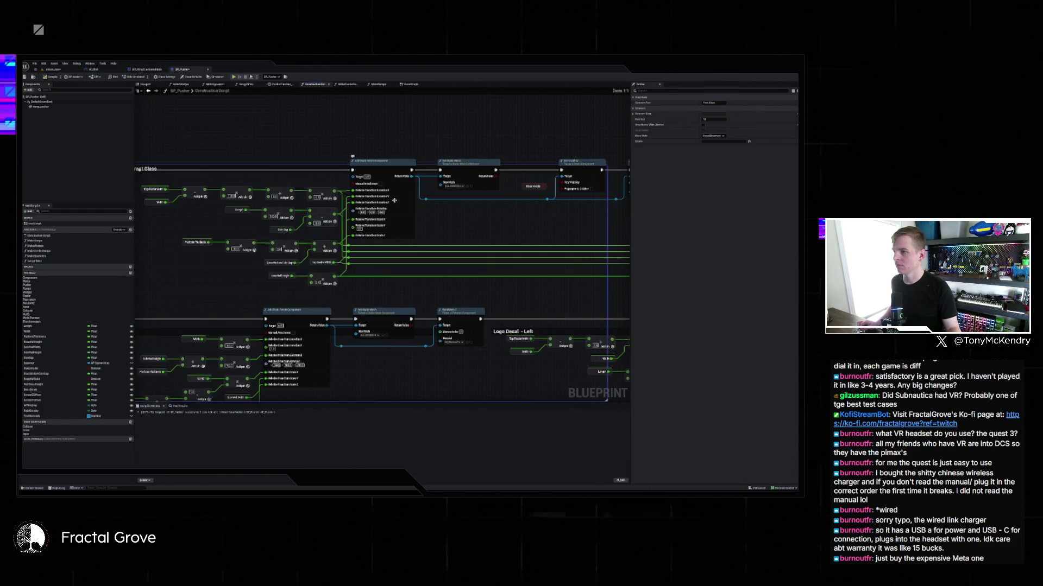
{"action": "left_click_drag", "start_coordinate": [294, 206], "coordinate": [456, 217]}
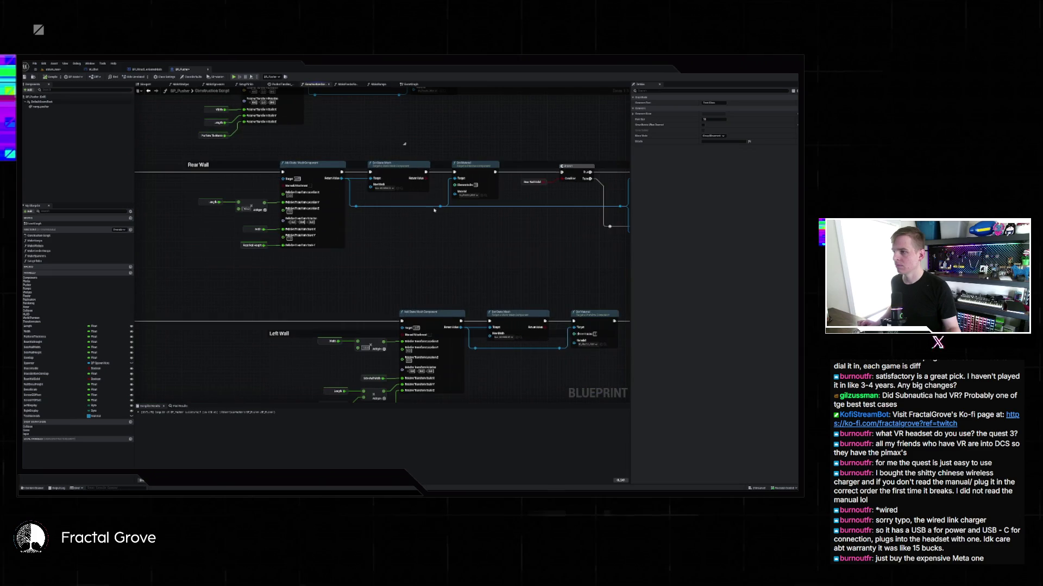
{"action": "left_click", "coordinate": [400, 188]}
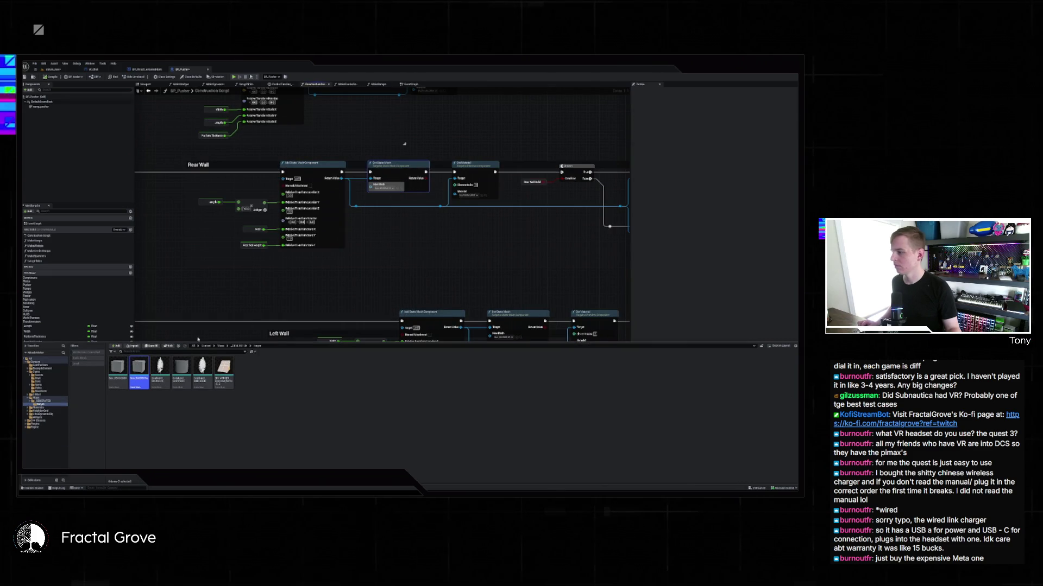
Drag a cube mesh from the Content Drawer and nudge it to the platform's back-left corner
{"action": "left_click", "coordinate": [50, 69]}
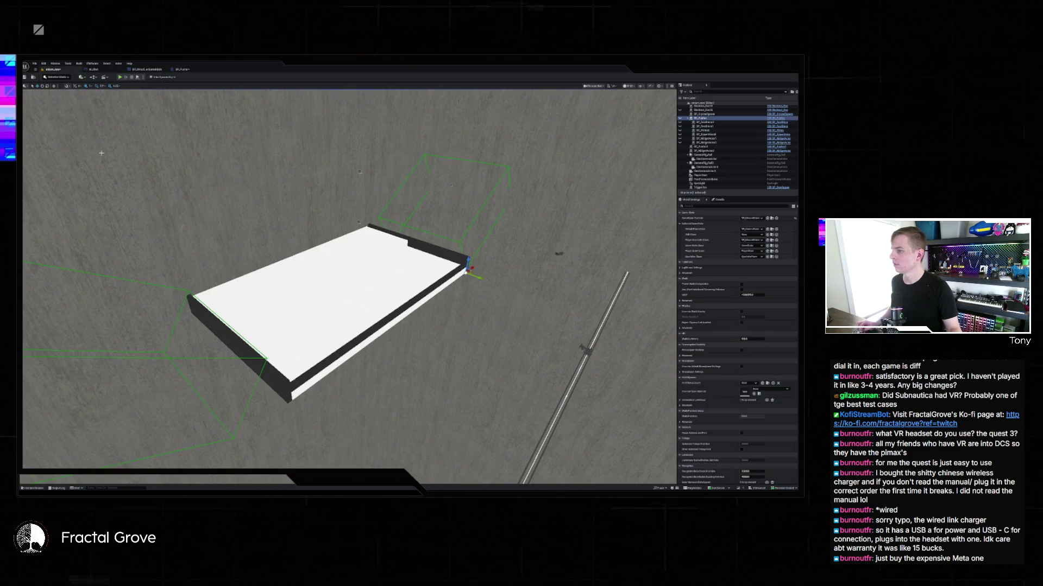
{"action": "left_click", "coordinate": [25, 488]}
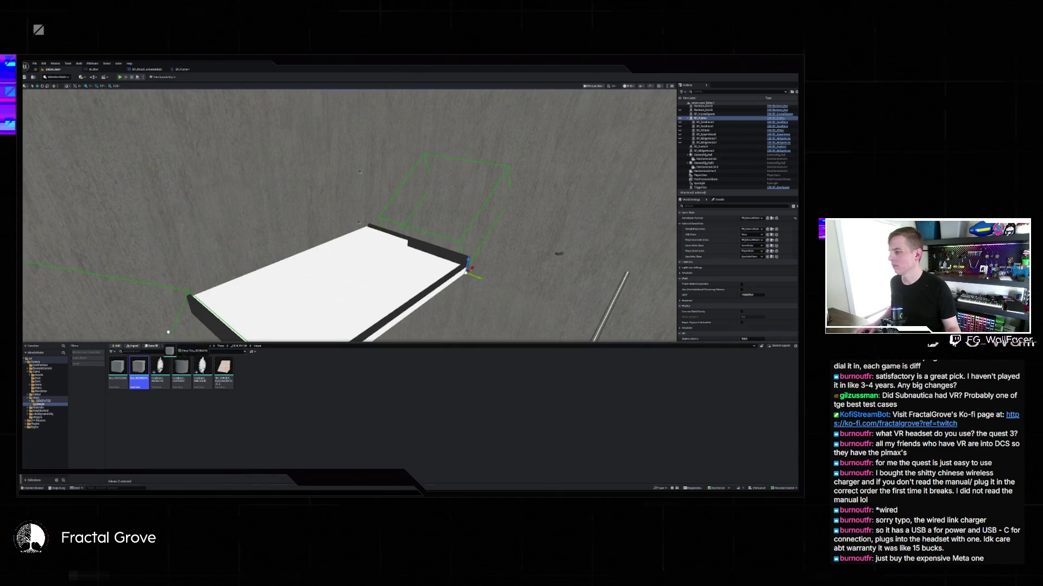
{"action": "left_click_drag", "start_coordinate": [147, 429], "coordinate": [241, 264]}
{"action": "key", "text": "f"}
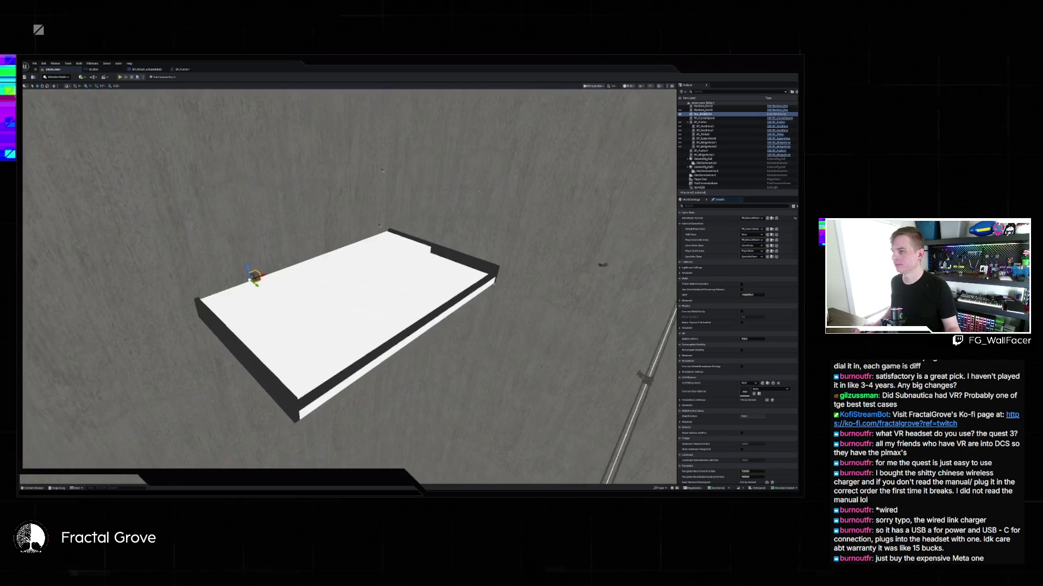
{"action": "left_click_drag", "start_coordinate": [347, 277], "coordinate": [478, 233]}
{"action": "left_click_drag", "start_coordinate": [389, 275], "coordinate": [359, 274]}
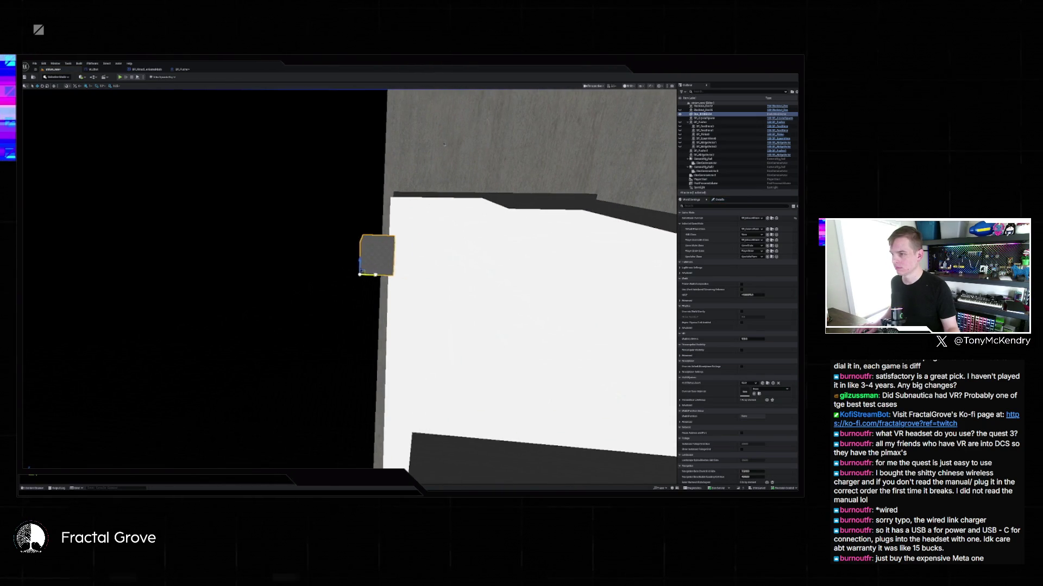
Level the view on the wall, floor and cube, then select the white platform
{"action": "mouse_move", "coordinate": [444, 144]}
{"action": "left_mouse_down"}
{"action": "mouse_move", "coordinate": [352, 249]}
{"action": "mouse_move", "coordinate": [251, 253]}
{"action": "left_mouse_up"}
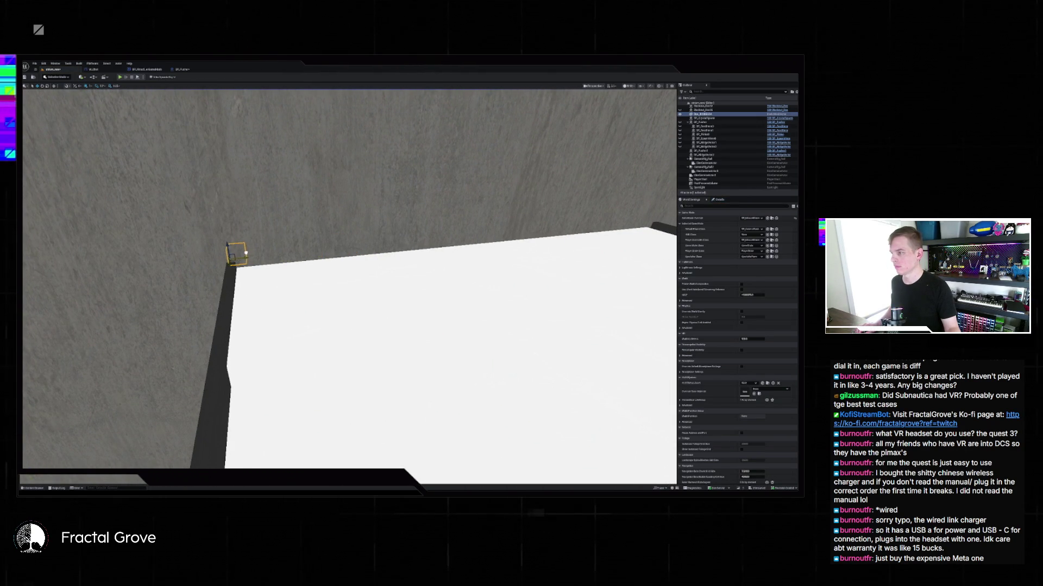
{"action": "scroll", "coordinate": [244, 253], "scroll_direction": "down", "scroll_amount": 5}
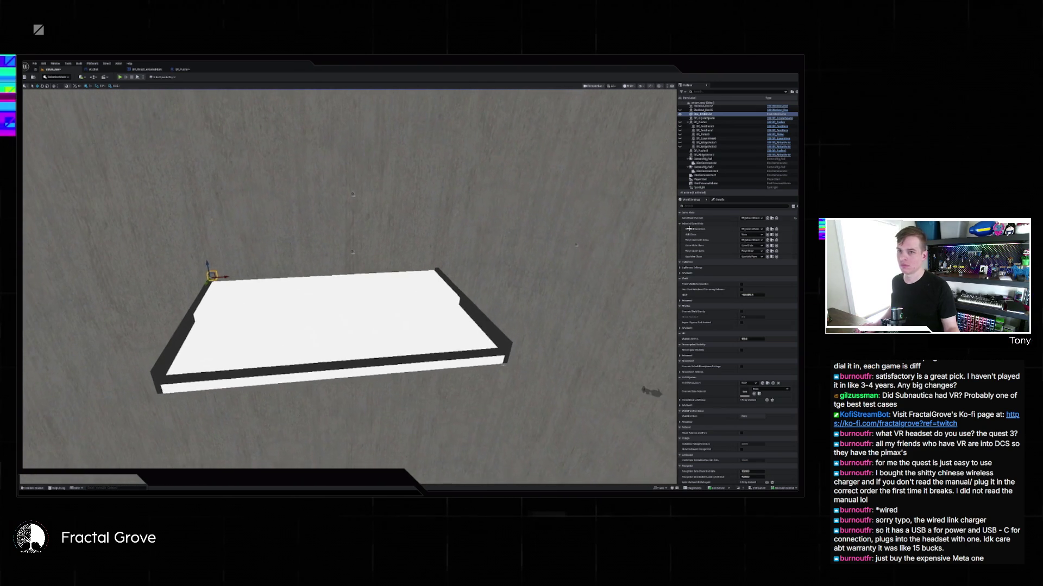
{"action": "left_click", "coordinate": [720, 200]}
{"action": "left_click", "coordinate": [395, 307]}
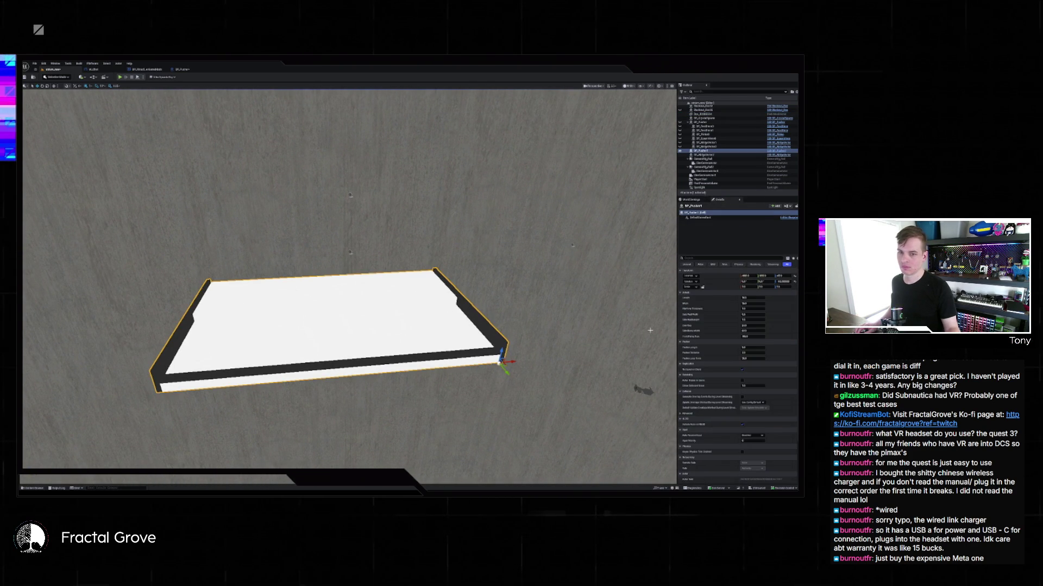
Leave the BP_Pusher1 Blueprint graph and return to the level view of the white platform
{"action": "left_click", "coordinate": [782, 154]}
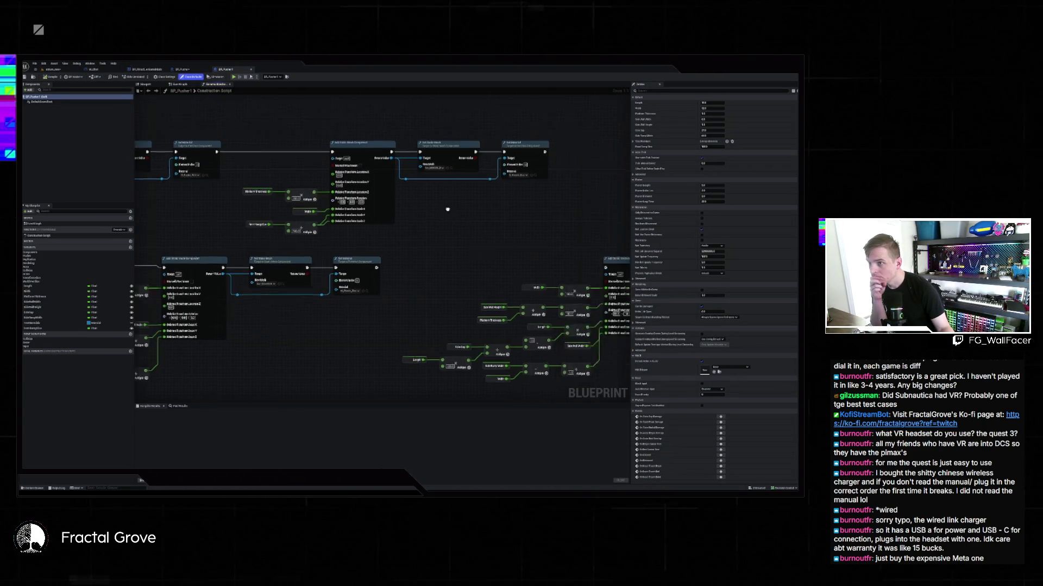
{"action": "left_click", "coordinate": [34, 488]}
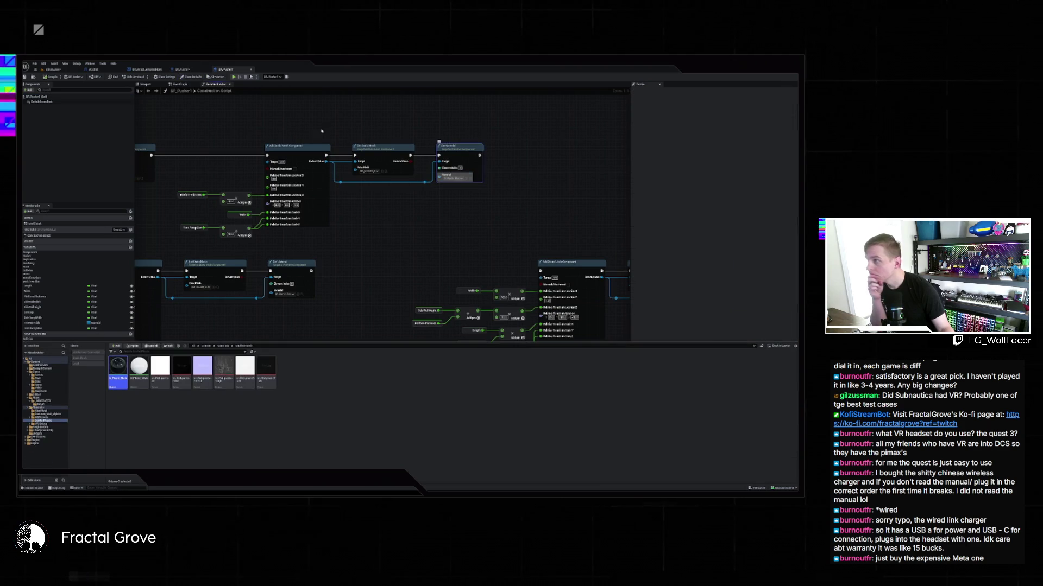
{"action": "left_click", "coordinate": [98, 70]}
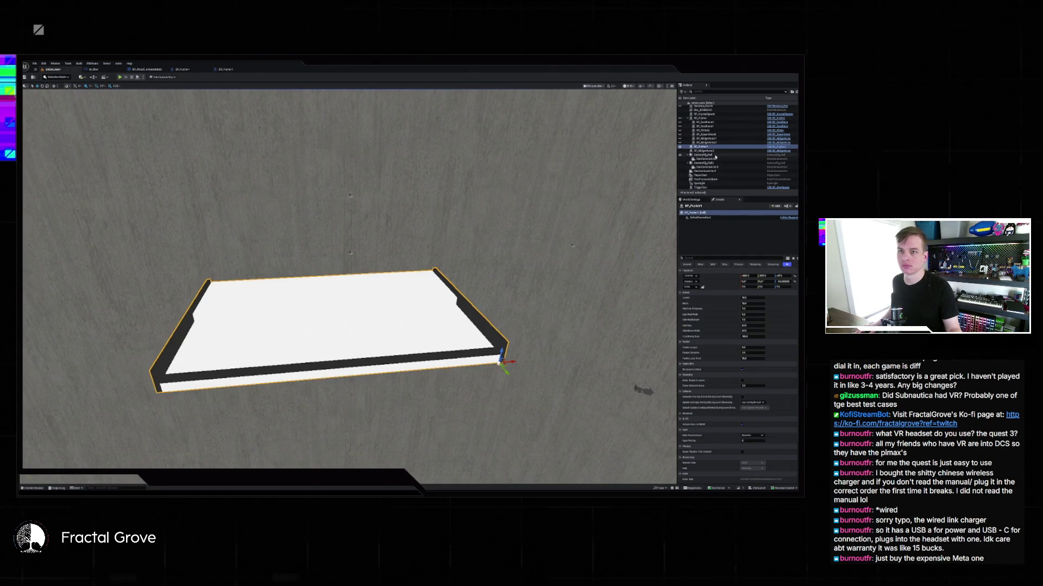
Give the Box the M_Plastic_White material and snap it down onto the surface below
{"action": "scroll", "coordinate": [720, 166], "scroll_direction": "up", "scroll_amount": 3}
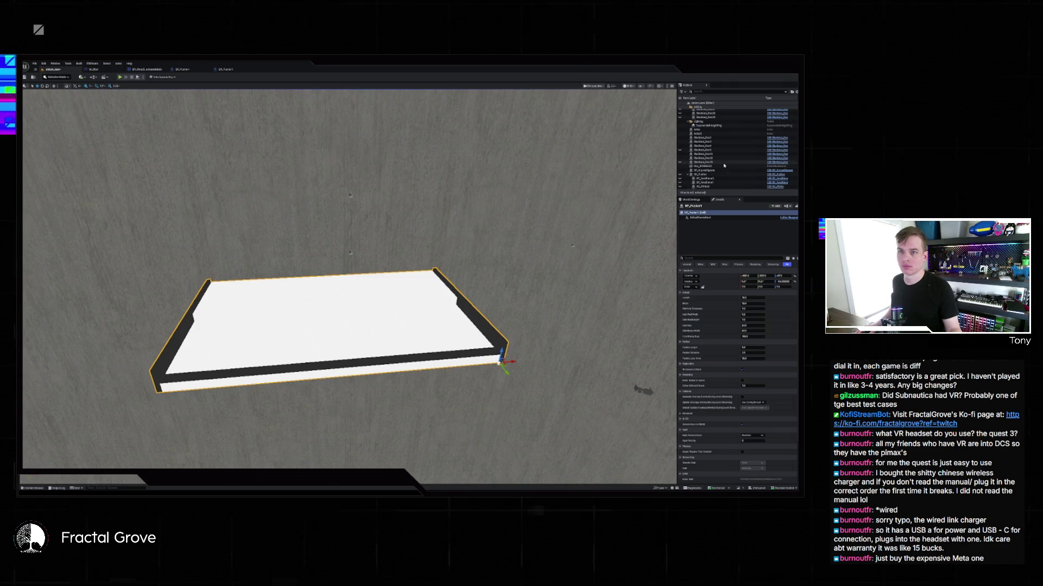
{"action": "left_click", "coordinate": [724, 166]}
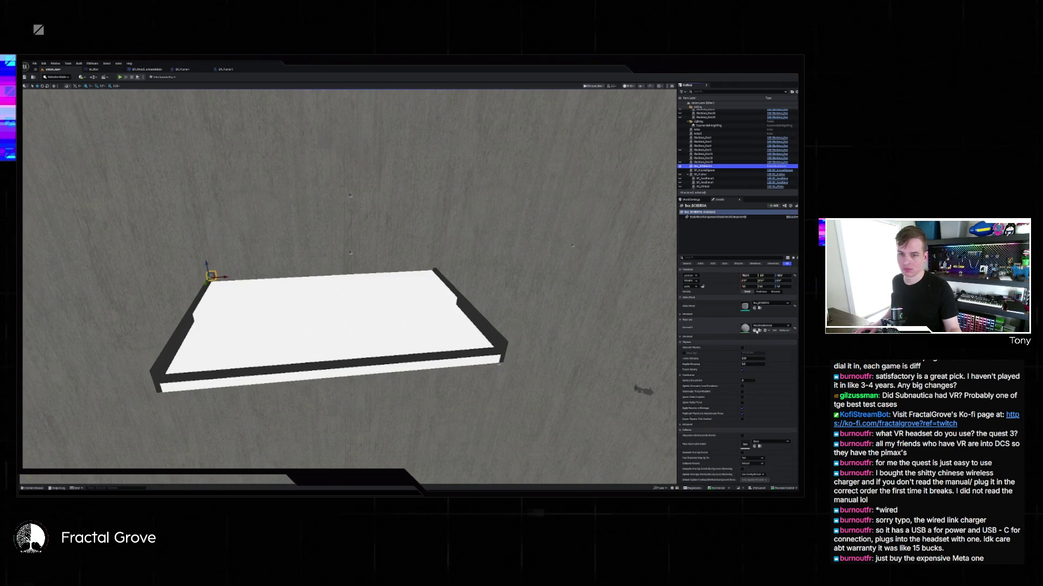
{"action": "left_click", "coordinate": [754, 330]}
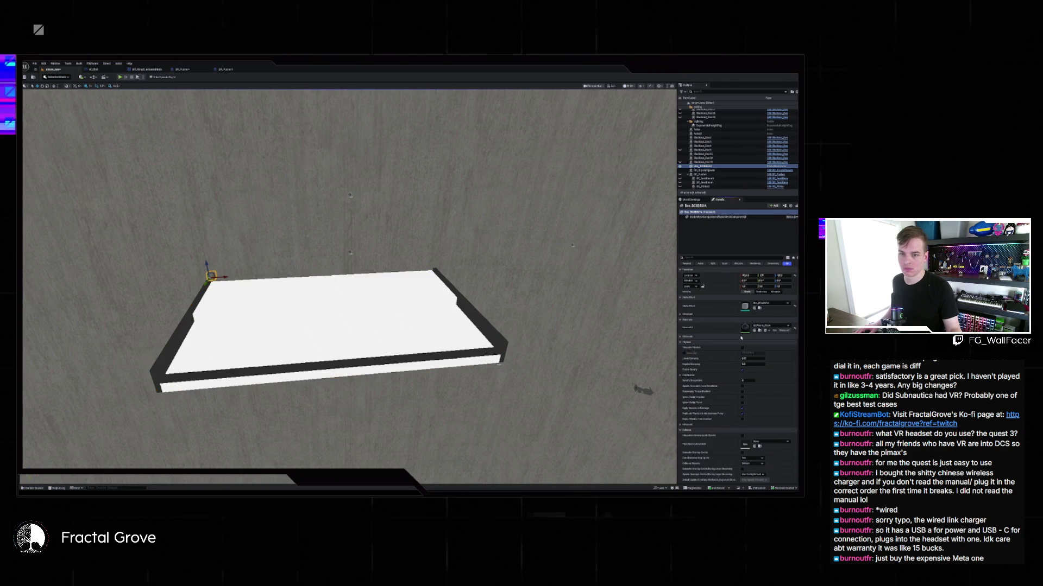
{"action": "left_click", "coordinate": [759, 326]}
{"action": "left_click", "coordinate": [754, 374]}
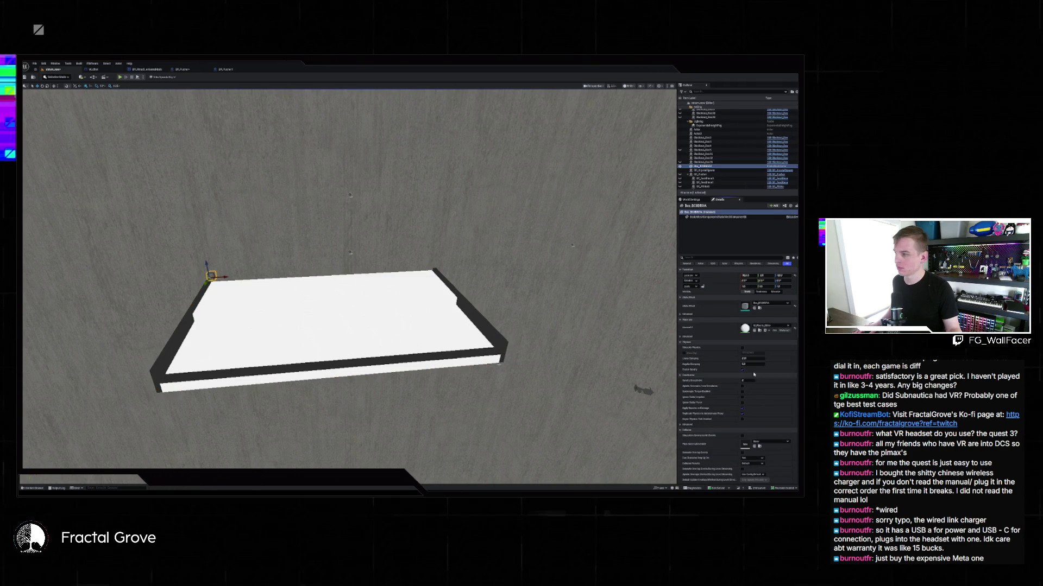
{"action": "key", "text": "f"}
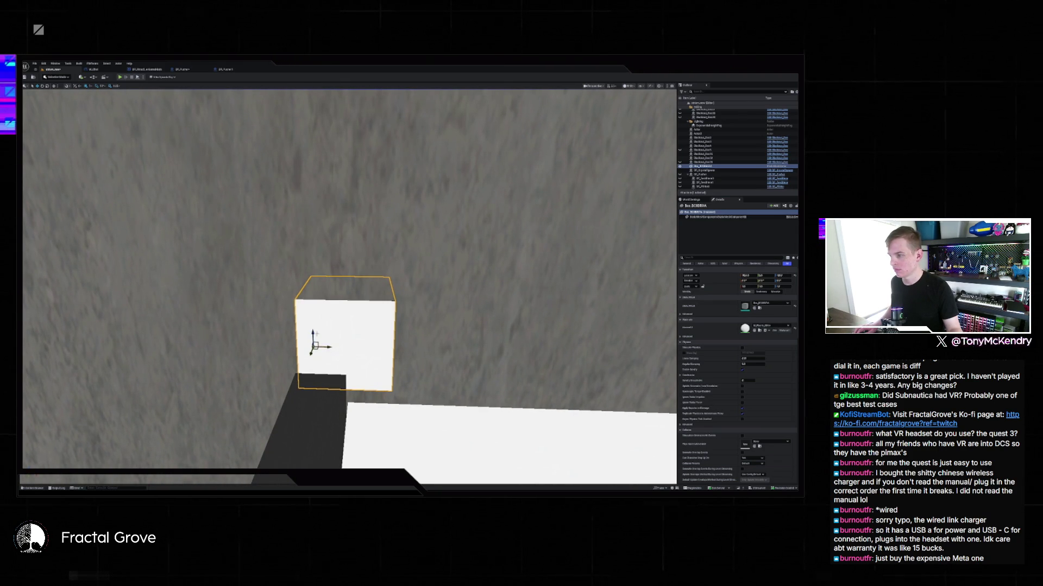
{"action": "key", "text": "End"}
Set the box's Scale X to 25 to stretch it into a thin strip
{"action": "scroll", "coordinate": [350, 278], "scroll_direction": "down", "scroll_amount": 10}
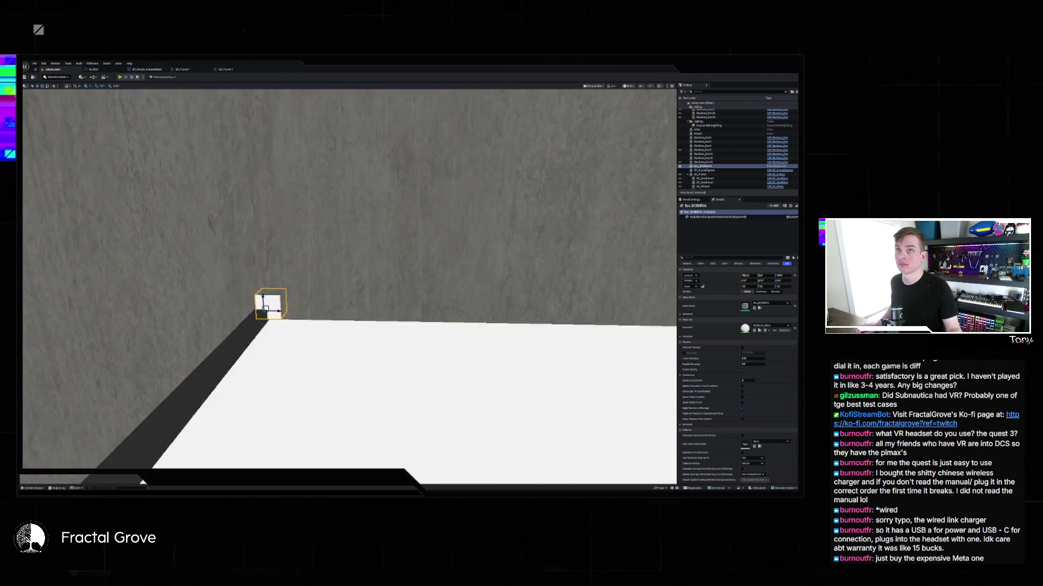
{"action": "scroll", "coordinate": [349, 278], "scroll_direction": "down", "scroll_amount": 8}
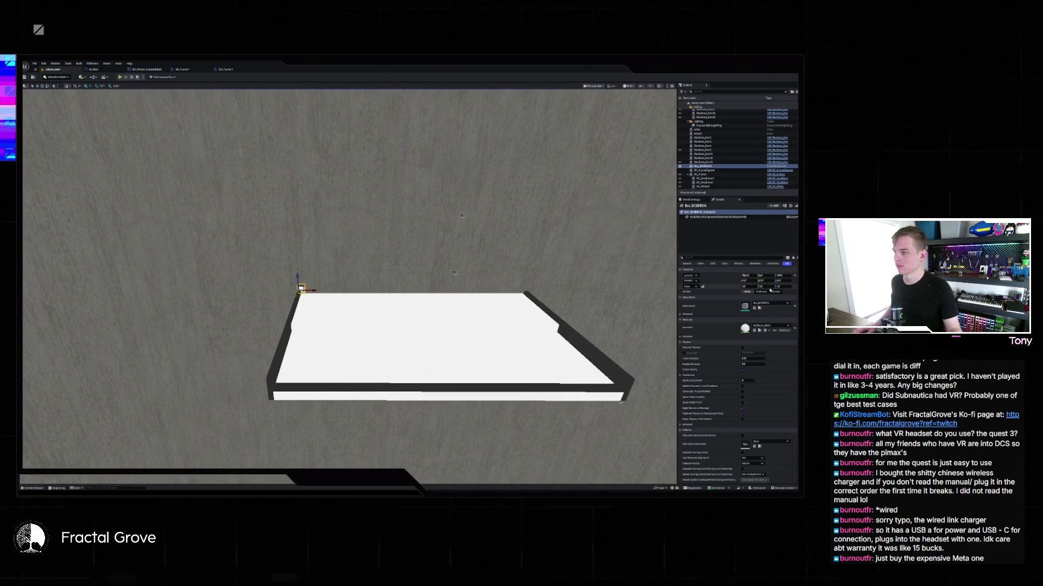
{"action": "left_click", "coordinate": [754, 287]}
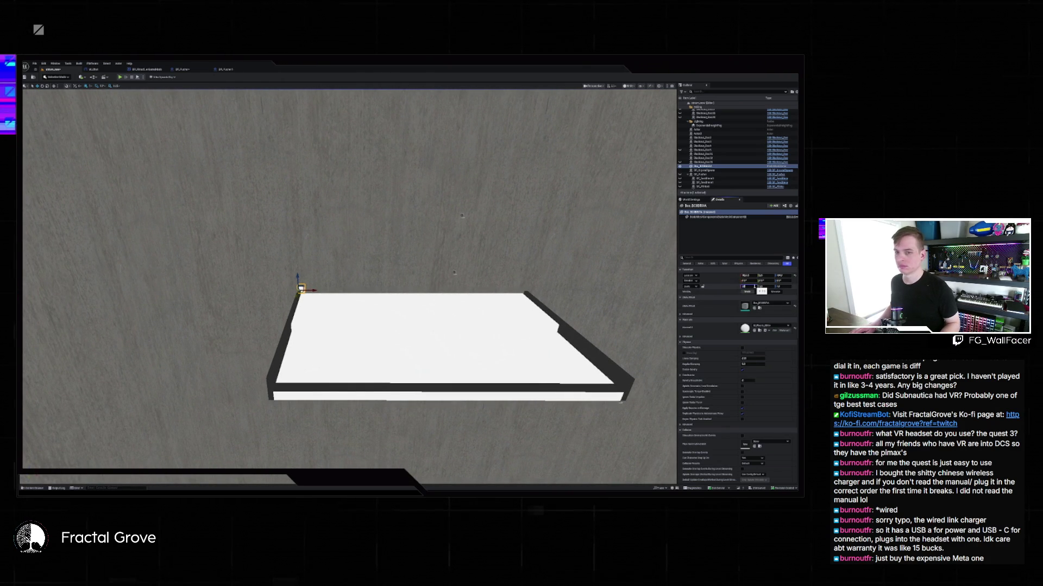
{"action": "type", "text": "25"}
{"action": "key", "text": "Return"}
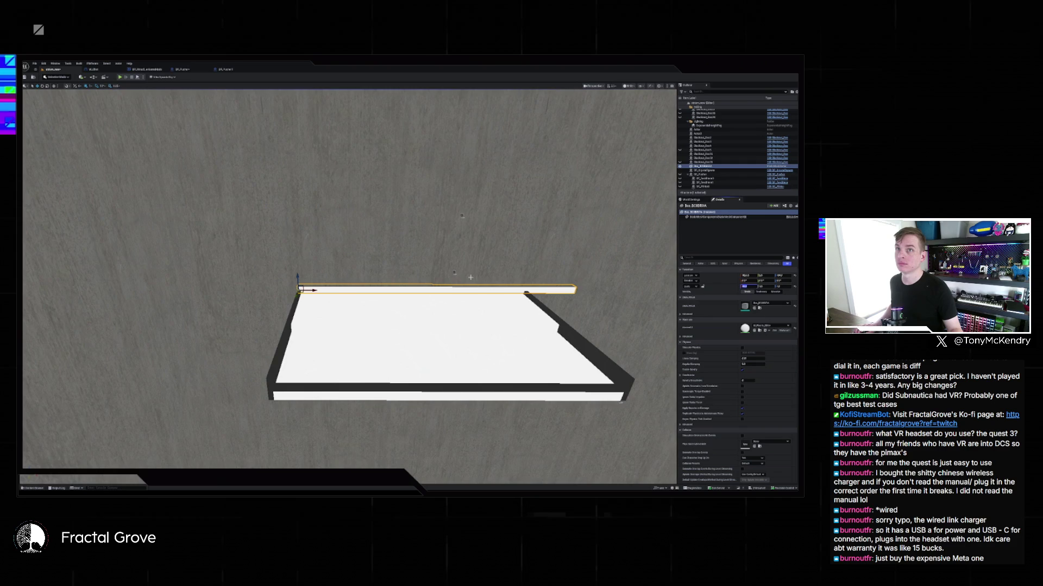
{"action": "left_click_drag", "start_coordinate": [380, 272], "coordinate": [489, 271]}
{"action": "key", "text": "f"}
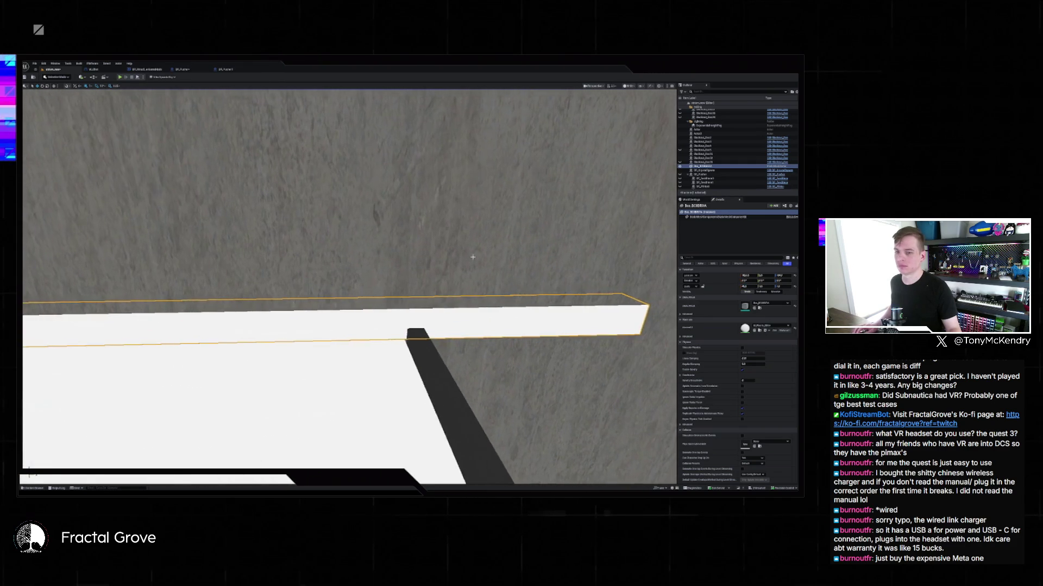
Fine-tune the strip's length so it matches the platform's back edge
{"action": "left_click_drag", "start_coordinate": [748, 286], "coordinate": [712, 286]}
{"action": "key", "text": "Right"}
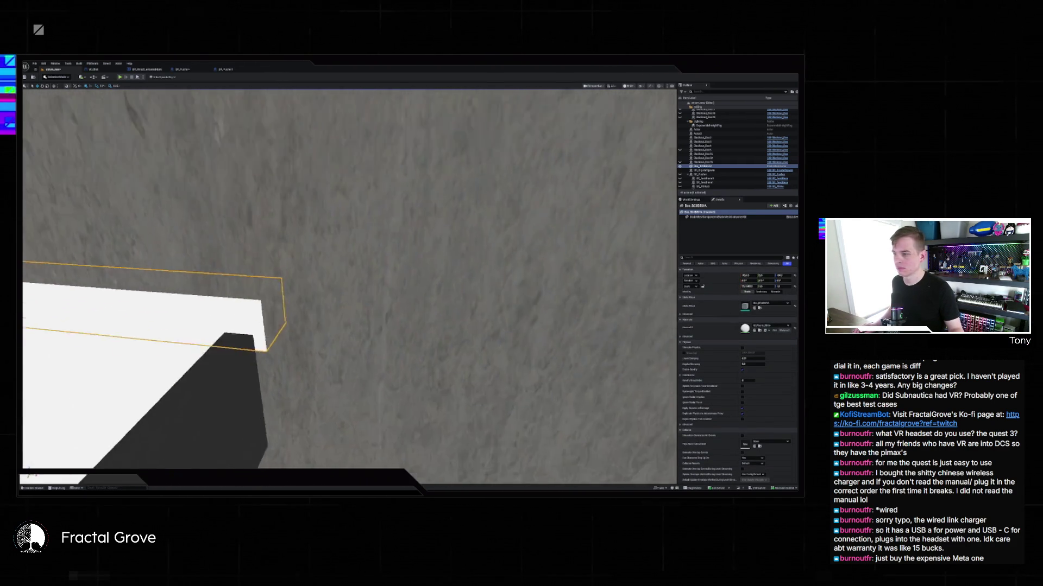
{"action": "key", "text": "Left"}
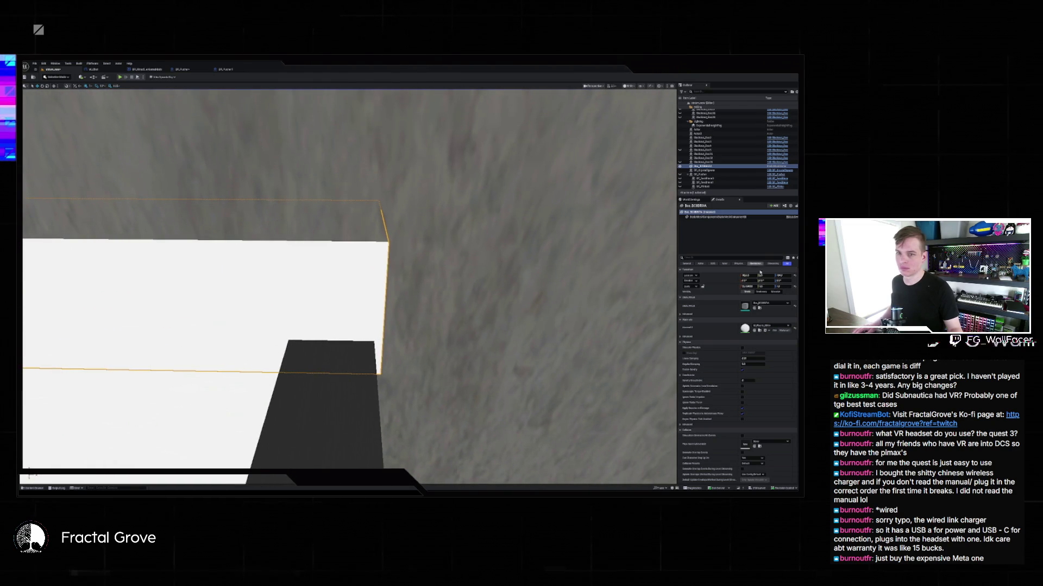
{"action": "left_click_drag", "start_coordinate": [747, 287], "coordinate": [744, 287]}
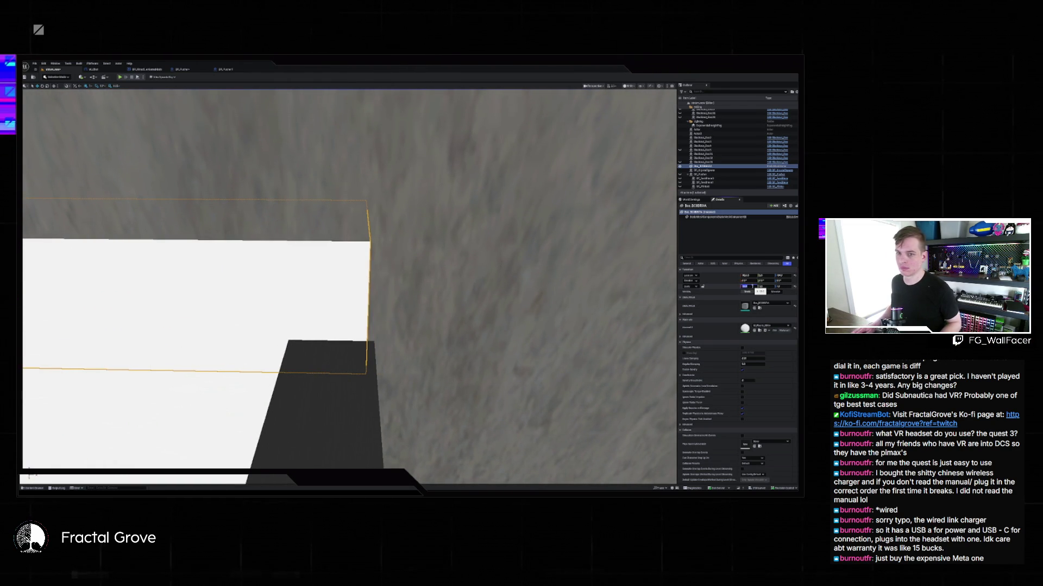
{"action": "key", "text": "Return"}
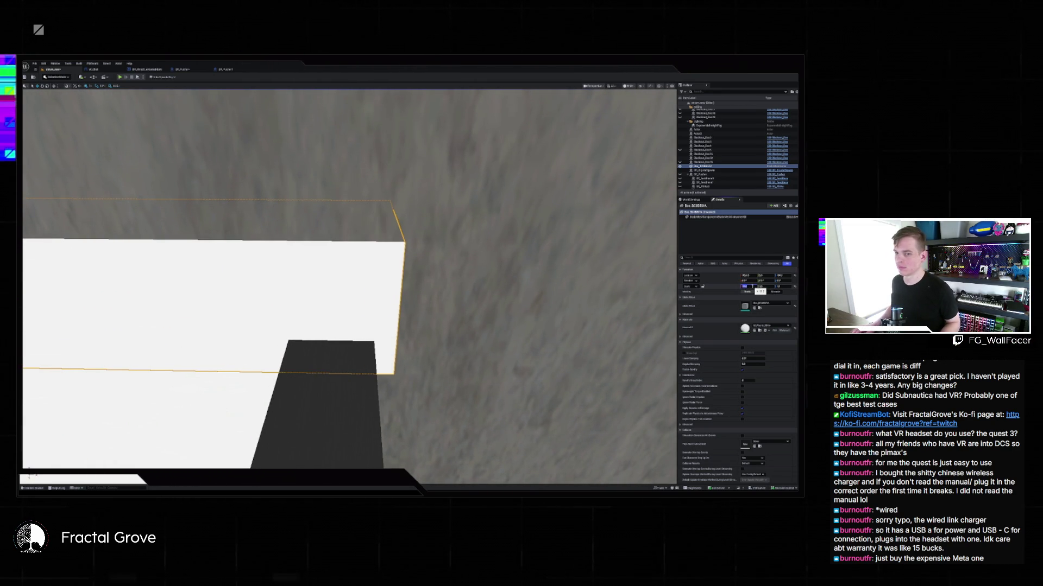
{"action": "key", "text": "ctrl+z"}
{"action": "key", "text": "ctrl+z"}
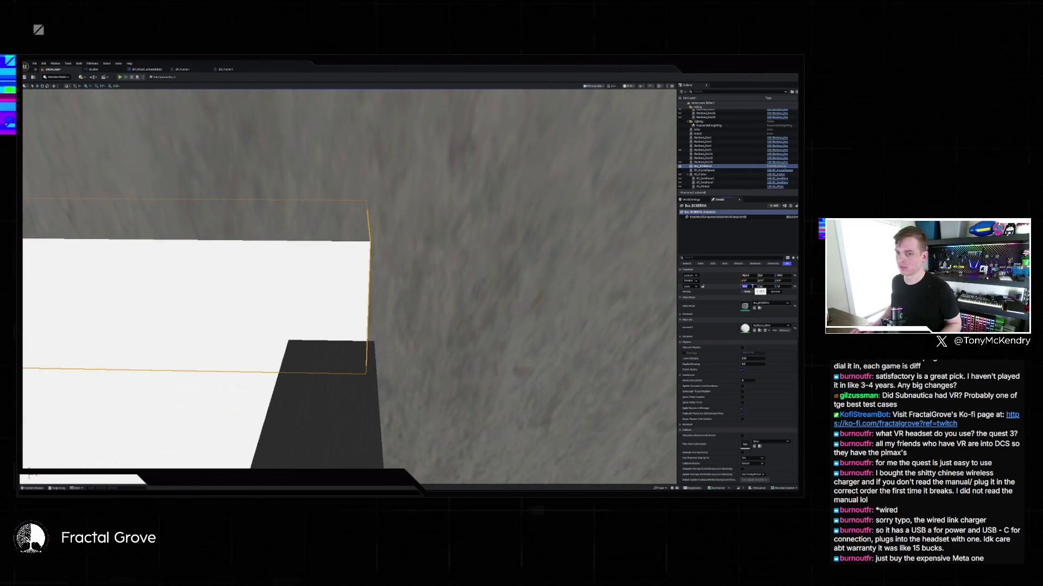
{"action": "mouse_move", "coordinate": [348, 272]}
{"action": "left_mouse_down"}
{"action": "mouse_move", "coordinate": [282, 247]}
{"action": "mouse_move", "coordinate": [266, 260]}
{"action": "mouse_move", "coordinate": [261, 249]}
{"action": "left_mouse_up"}
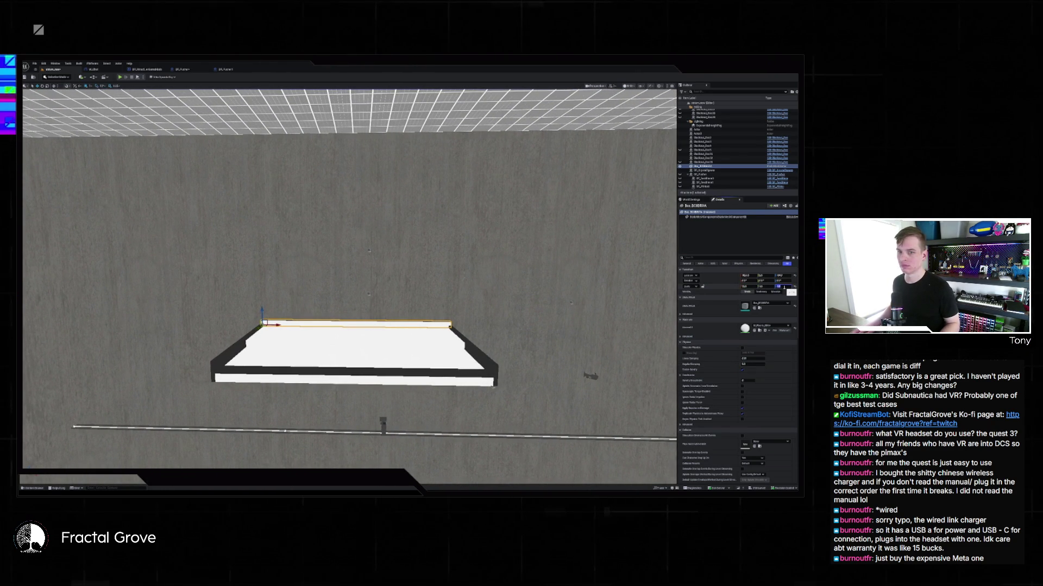
Set the box's Scale Z to 10 to raise a tall back wall and check it from several angles
{"action": "type", "text": "10"}
{"action": "key", "text": "Return"}
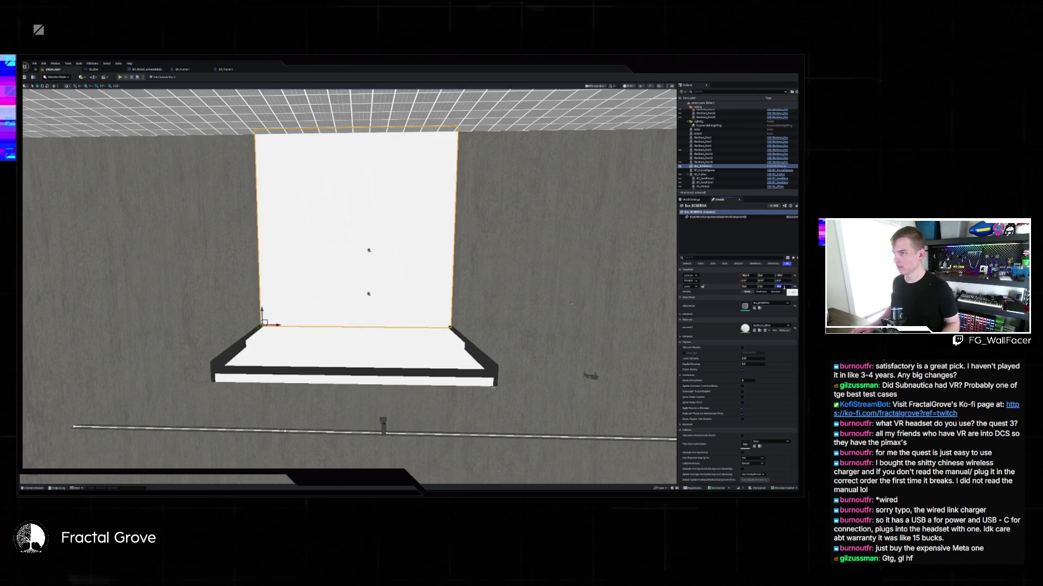
{"action": "mouse_move", "coordinate": [502, 293]}
{"action": "left_mouse_down"}
{"action": "mouse_move", "coordinate": [518, 303]}
{"action": "mouse_move", "coordinate": [511, 293]}
{"action": "mouse_move", "coordinate": [531, 230]}
{"action": "mouse_move", "coordinate": [591, 316]}
{"action": "left_mouse_up"}
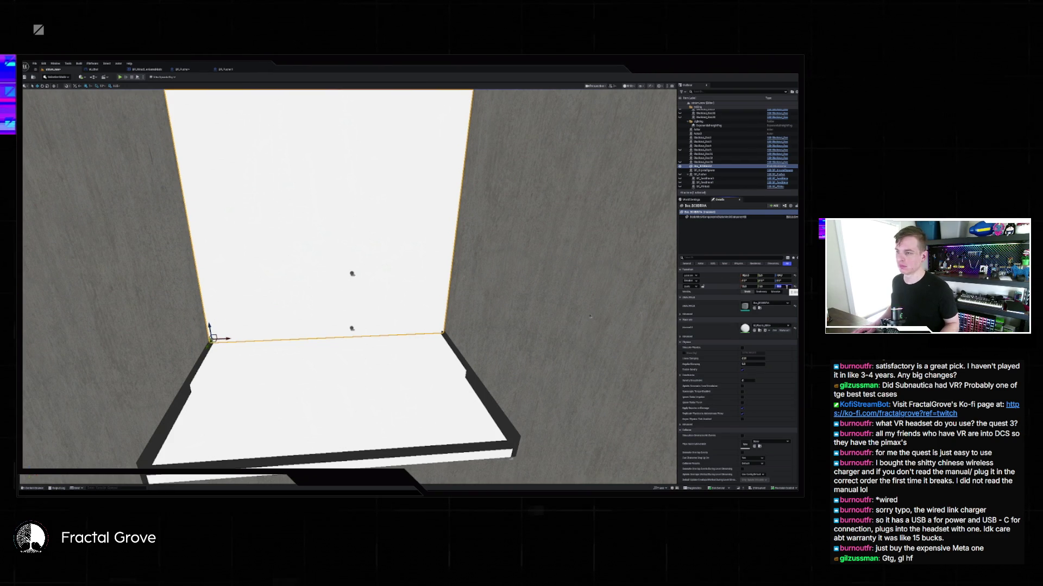
{"action": "left_click_drag", "start_coordinate": [579, 331], "coordinate": [553, 320]}
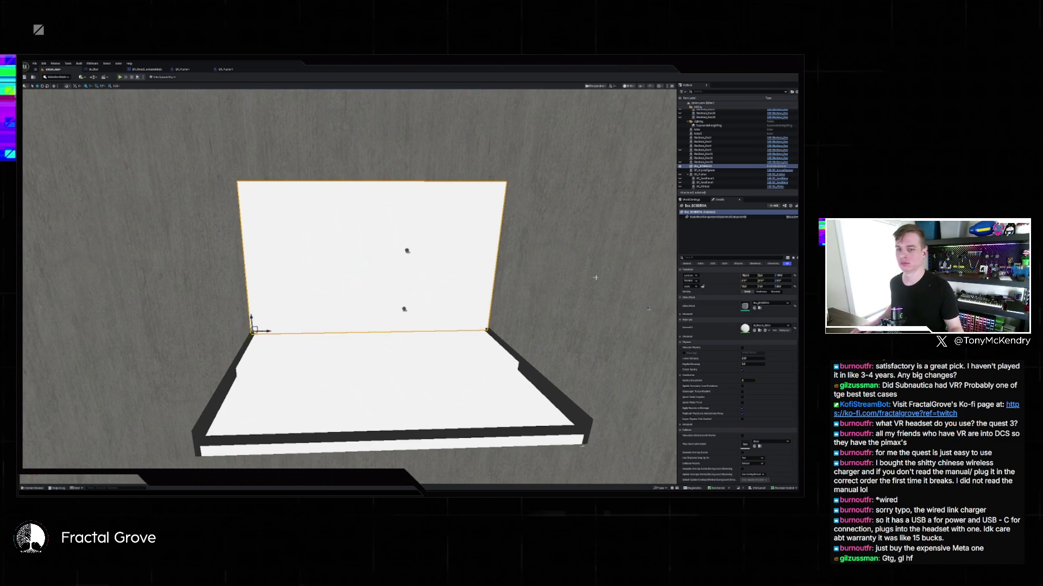
{"action": "left_click_drag", "start_coordinate": [459, 254], "coordinate": [221, 425]}
{"action": "key", "text": "Escape"}
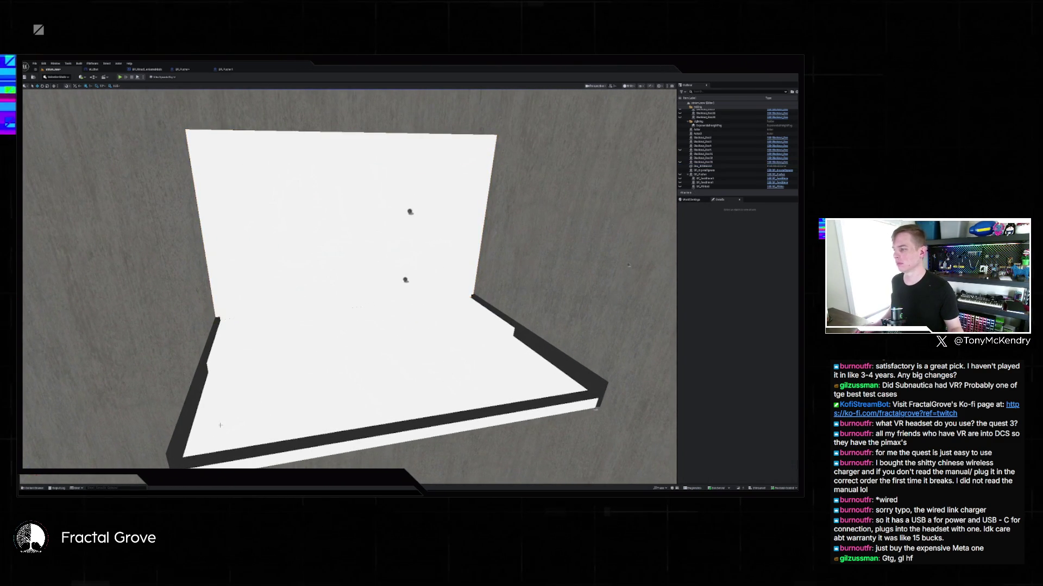
{"action": "key", "text": "ctrl+space"}
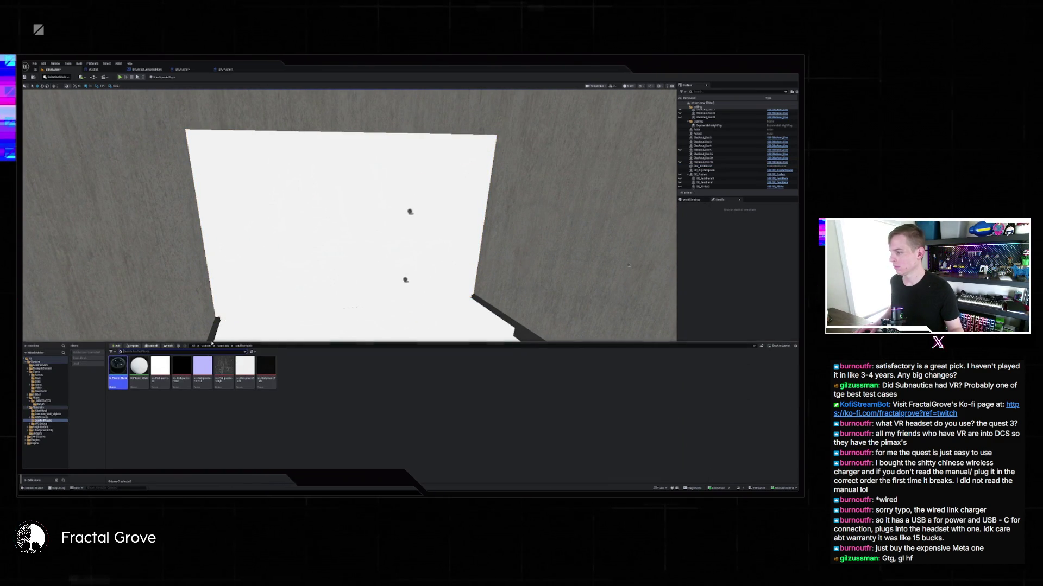
Place the bench asset from the top-level Content folder onto the white platform
{"action": "left_click", "coordinate": [206, 346]}
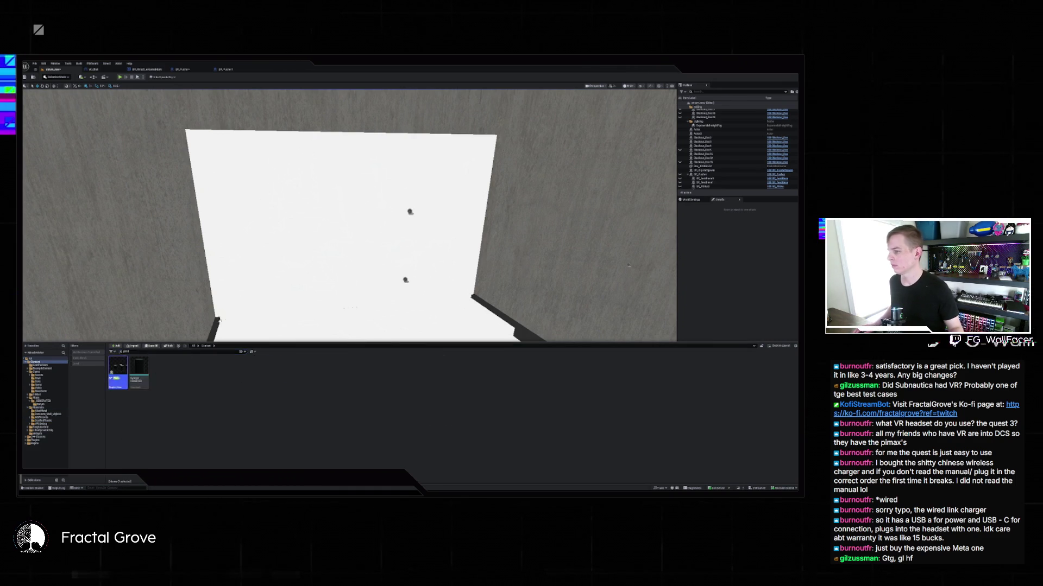
{"action": "mouse_move", "coordinate": [125, 368]}
{"action": "left_mouse_down"}
{"action": "mouse_move", "coordinate": [349, 319]}
{"action": "mouse_move", "coordinate": [354, 251]}
{"action": "left_mouse_up"}
{"action": "scroll", "coordinate": [354, 251], "scroll_direction": "up", "scroll_amount": 3}
Frame the bench group and rotate it about 90° on the floor
{"action": "key", "text": "f"}
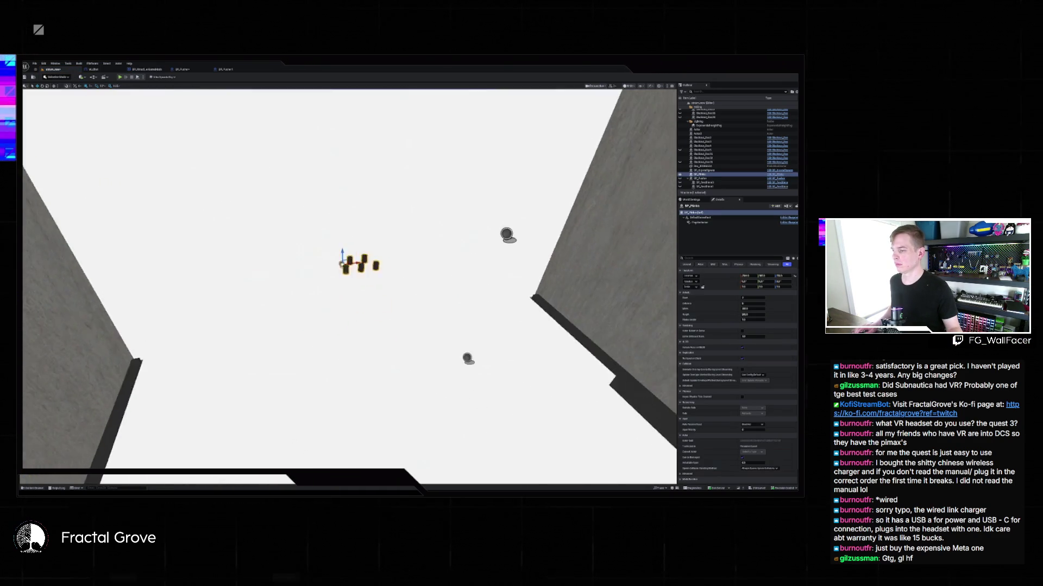
{"action": "key", "text": "e"}
{"action": "mouse_move", "coordinate": [395, 321]}
{"action": "left_mouse_down"}
{"action": "mouse_move", "coordinate": [413, 304]}
{"action": "mouse_move", "coordinate": [382, 295]}
{"action": "mouse_move", "coordinate": [434, 271]}
{"action": "mouse_move", "coordinate": [380, 277]}
{"action": "left_mouse_up"}
{"action": "key", "text": "w"}
Search the Outliner for 'sh', clear the search, and move the view toward the booth
{"action": "scroll", "coordinate": [401, 314], "scroll_direction": "down", "scroll_amount": 3}
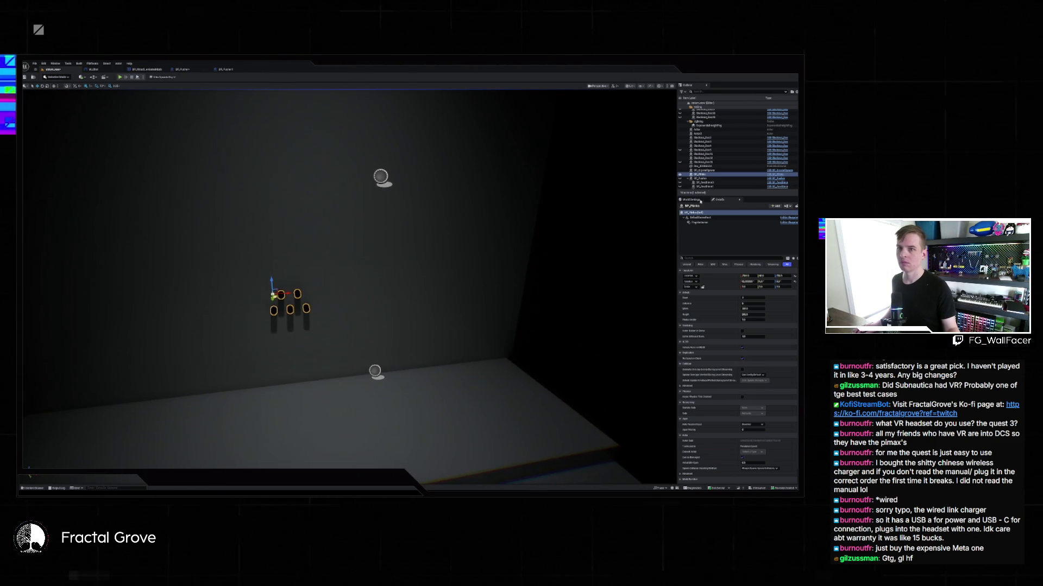
{"action": "scroll", "coordinate": [728, 180], "scroll_direction": "down", "scroll_amount": 5}
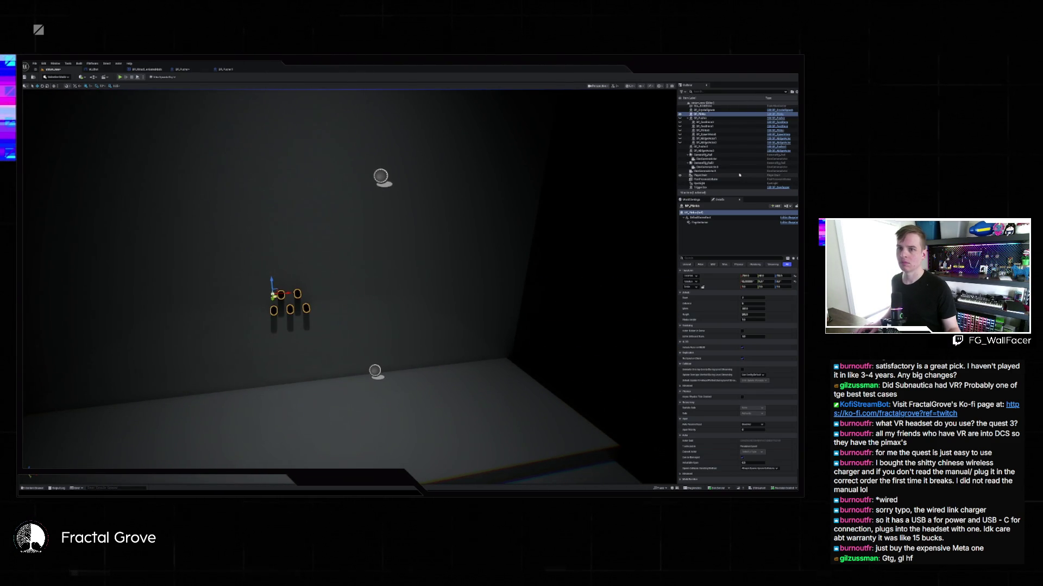
{"action": "scroll", "coordinate": [724, 183], "scroll_direction": "up", "scroll_amount": 5}
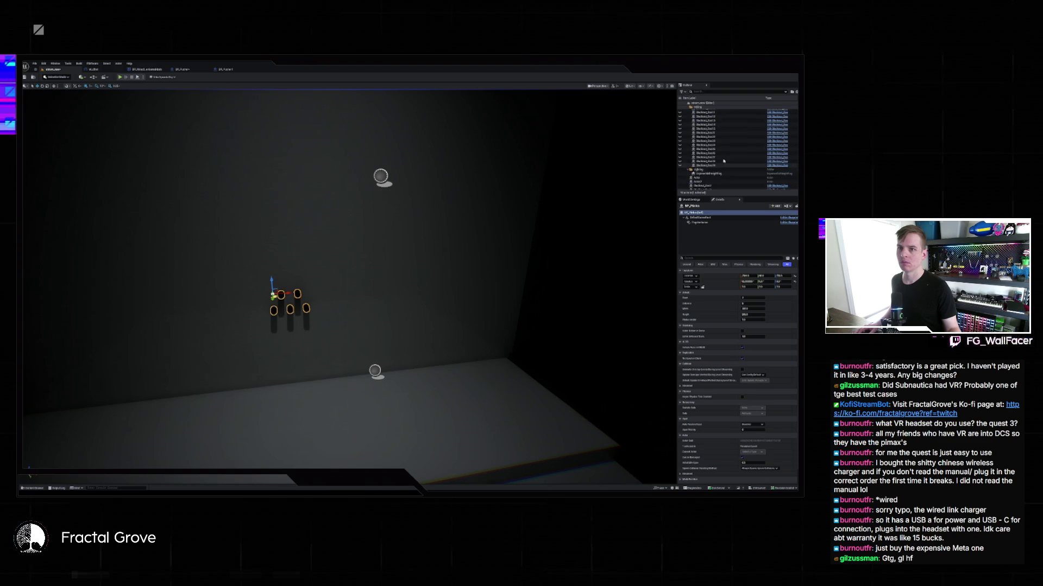
{"action": "left_click", "coordinate": [713, 91]}
{"action": "type", "text": "sh"}
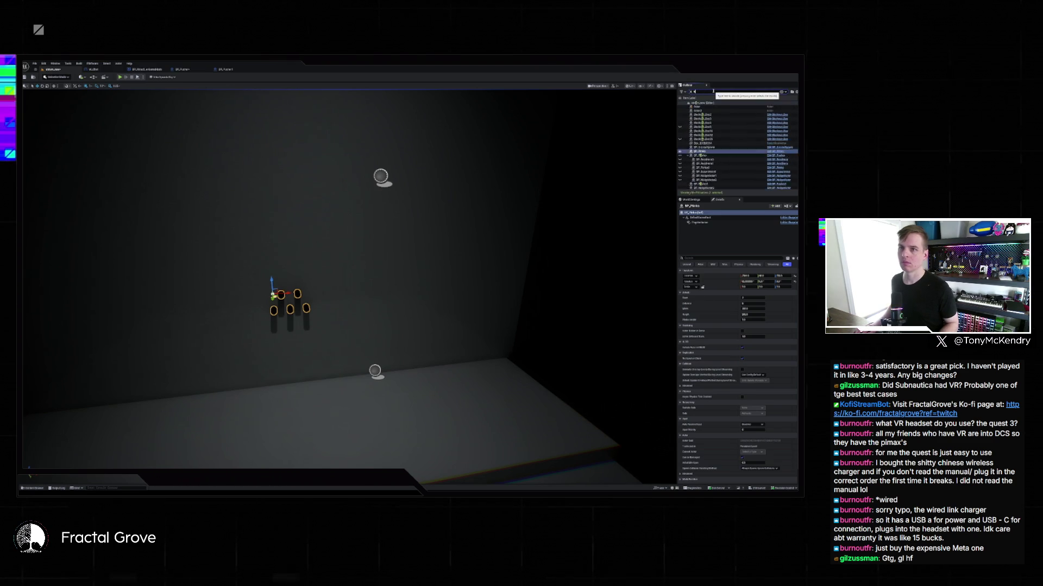
{"action": "key", "text": "BackSpace"}
{"action": "key", "text": "BackSpace"}
{"action": "mouse_move", "coordinate": [400, 209]}
{"action": "left_mouse_down"}
{"action": "mouse_move", "coordinate": [445, 239]}
{"action": "mouse_move", "coordinate": [402, 222]}
{"action": "mouse_move", "coordinate": [437, 244]}
{"action": "left_mouse_up"}
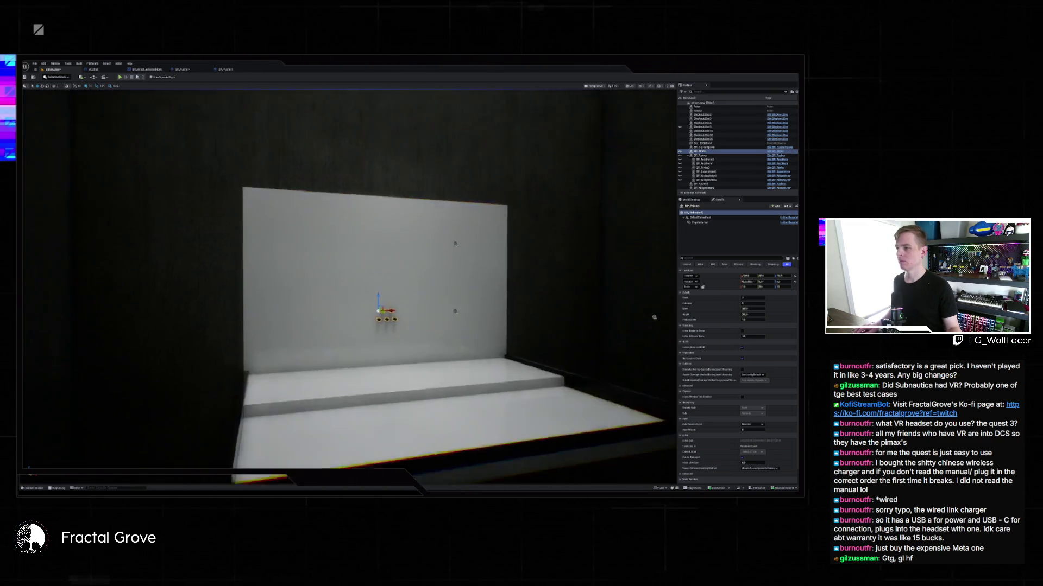
Face the back wall and set the cylinder grid count to 10, adjusting its spacing and size
{"action": "left_click_drag", "start_coordinate": [654, 317], "coordinate": [567, 301]}
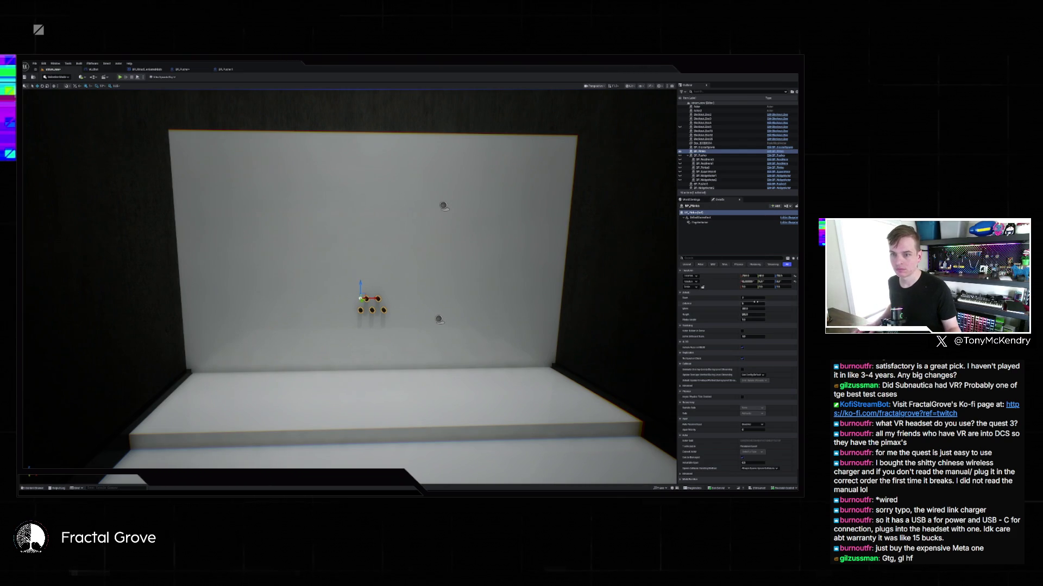
{"action": "type", "text": "10"}
{"action": "key", "text": "Tab"}
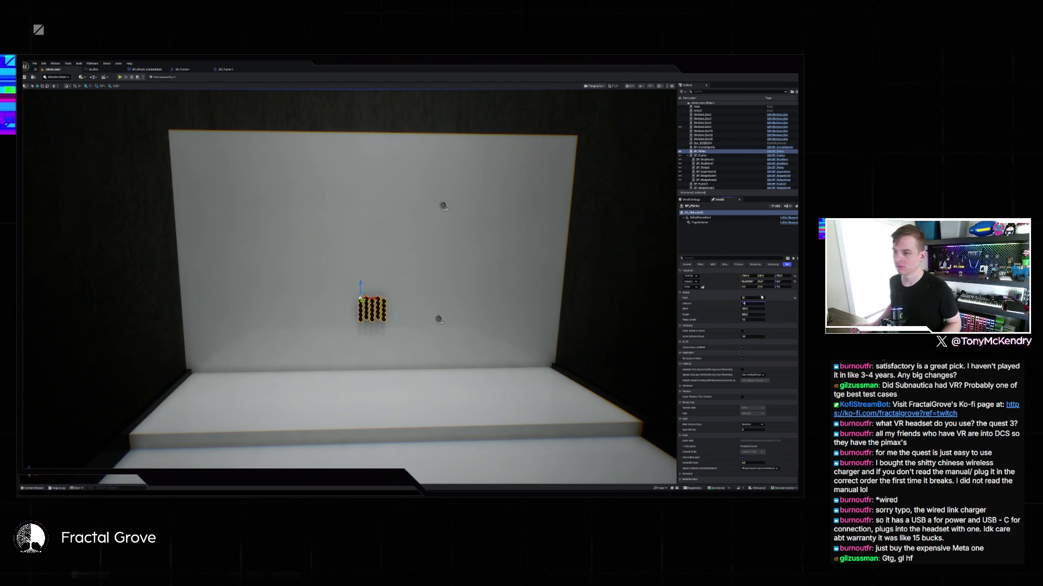
{"action": "key", "text": "Return"}
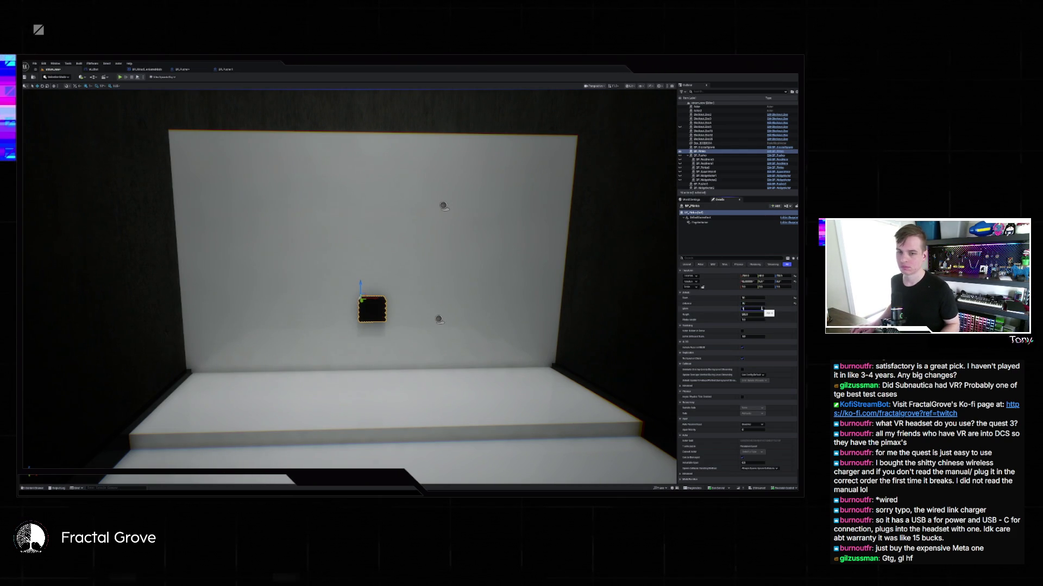
{"action": "key", "text": "Tab"}
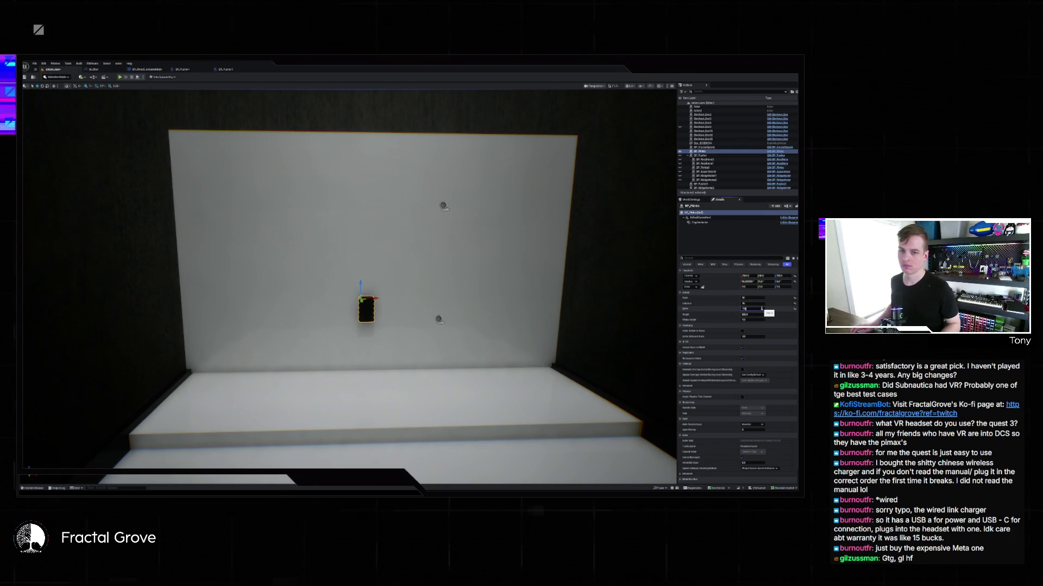
{"action": "key", "text": "Tab"}
{"action": "key", "text": "Return"}
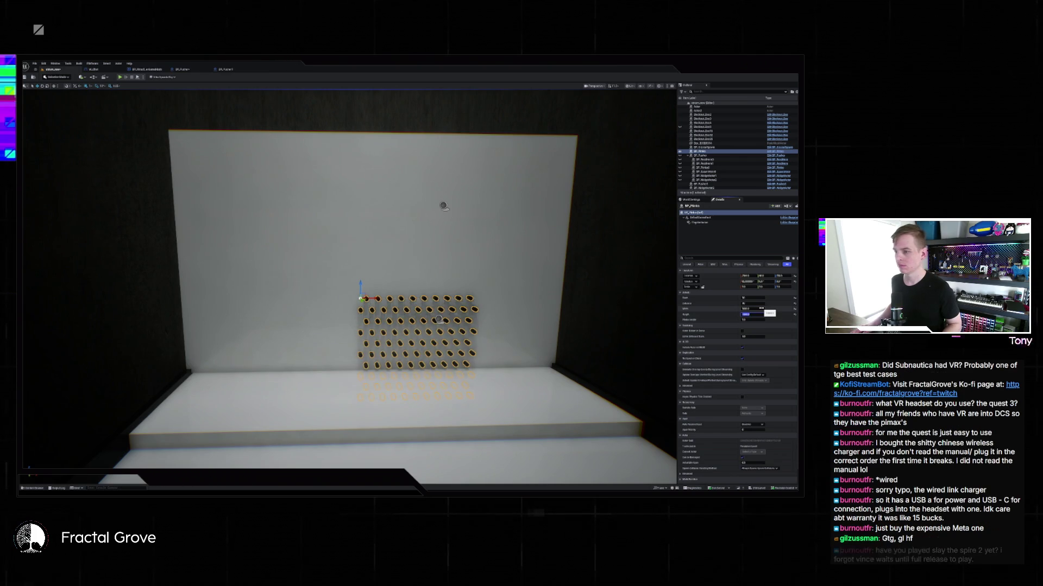
Shift the cylinder grid left and up the wall, and unhide the peg board
{"action": "left_click_drag", "start_coordinate": [326, 294], "coordinate": [297, 294]}
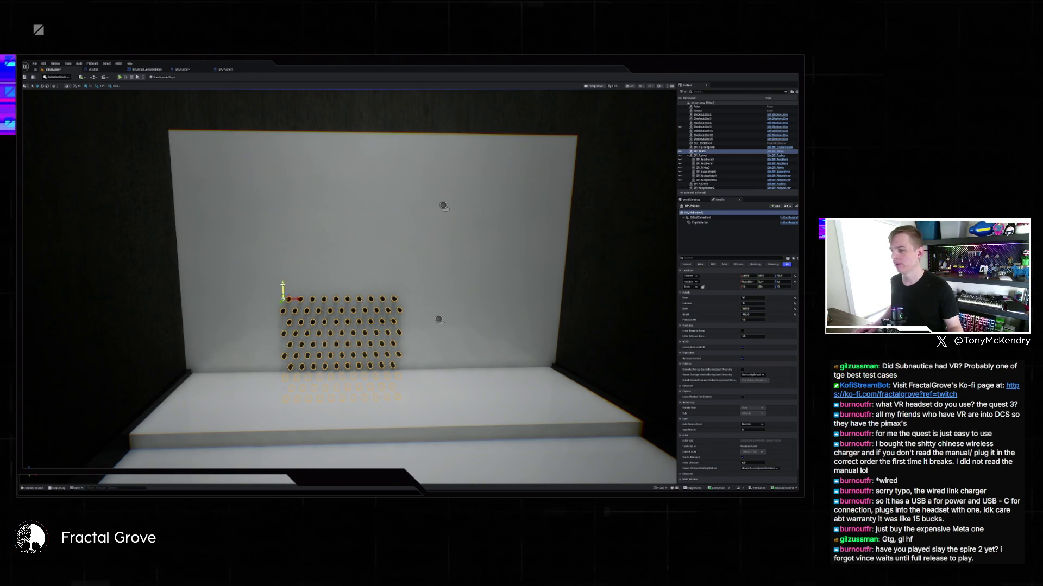
{"action": "mouse_move", "coordinate": [283, 285]}
{"action": "left_mouse_down"}
{"action": "mouse_move", "coordinate": [275, 199]}
{"action": "mouse_move", "coordinate": [274, 230]}
{"action": "left_mouse_up"}
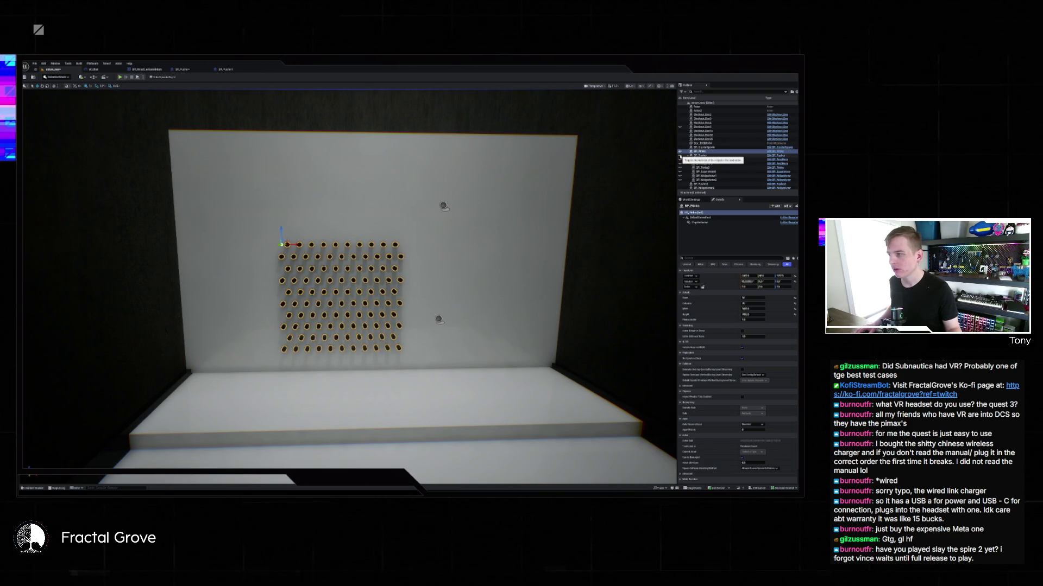
{"action": "left_click", "coordinate": [679, 155]}
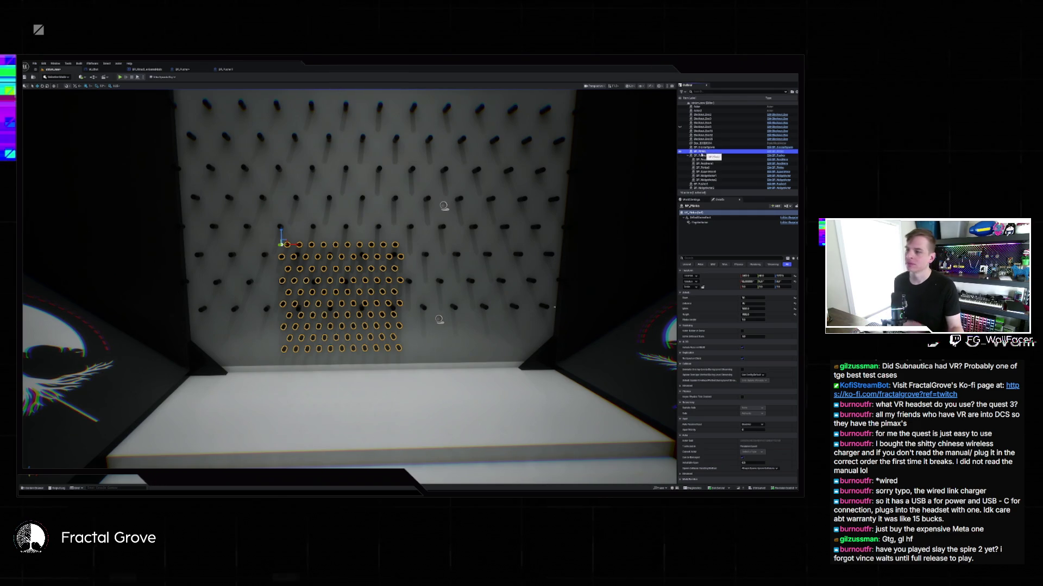
Move the peg grid to the wall's top-left and widen it to span the whole wall
{"action": "scroll", "coordinate": [345, 224], "scroll_direction": "down", "scroll_amount": 3}
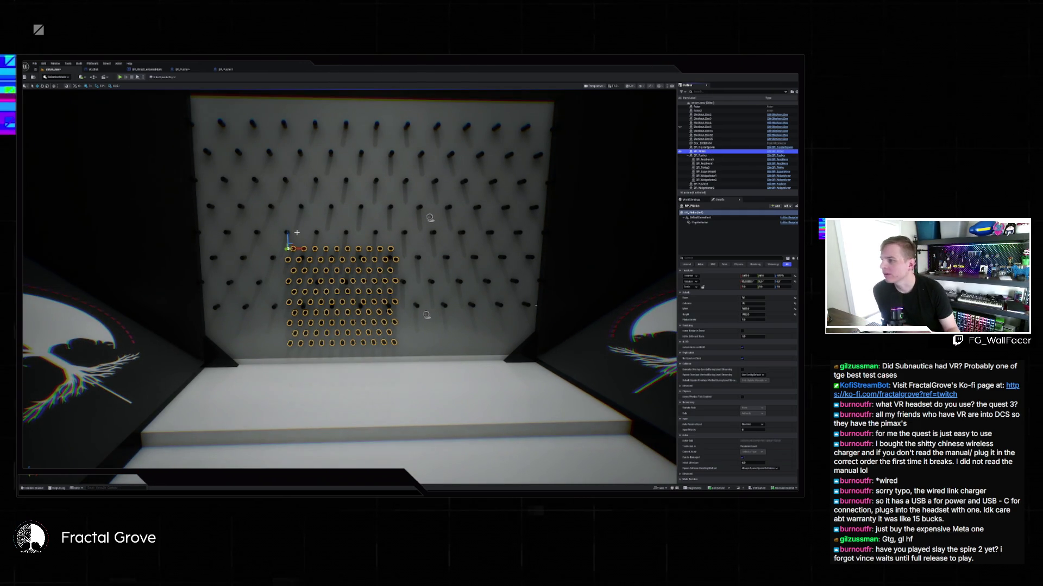
{"action": "mouse_move", "coordinate": [286, 231]}
{"action": "left_mouse_down"}
{"action": "mouse_move", "coordinate": [280, 107]}
{"action": "mouse_move", "coordinate": [202, 132]}
{"action": "left_mouse_up"}
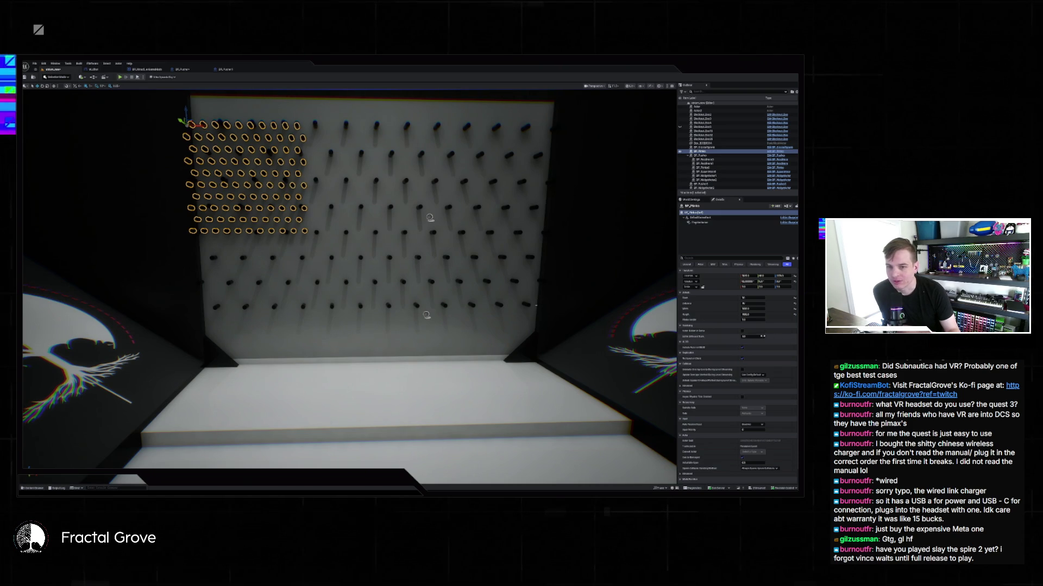
{"action": "left_click", "coordinate": [762, 309]}
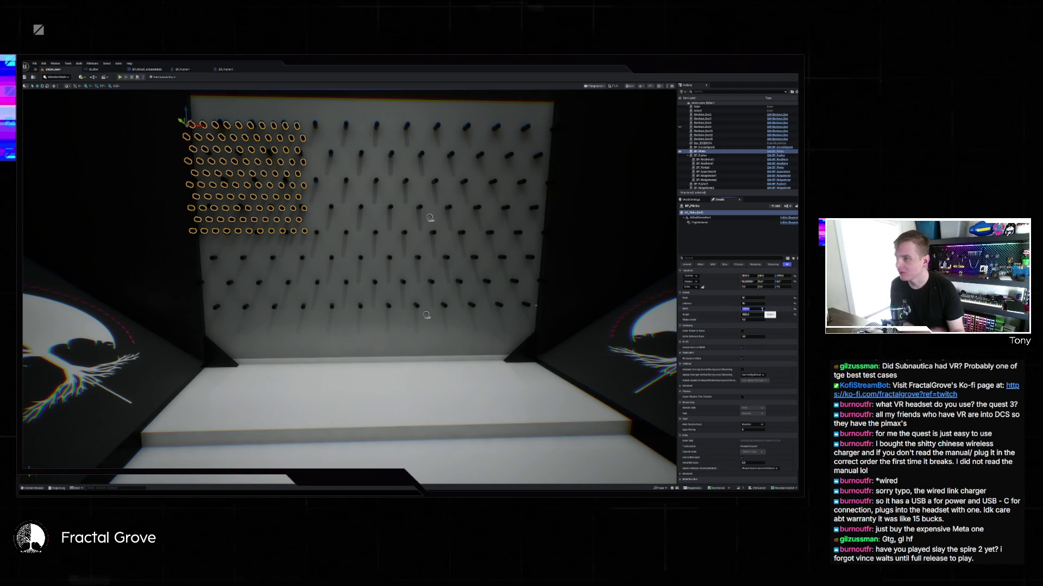
{"action": "key", "text": "Return"}
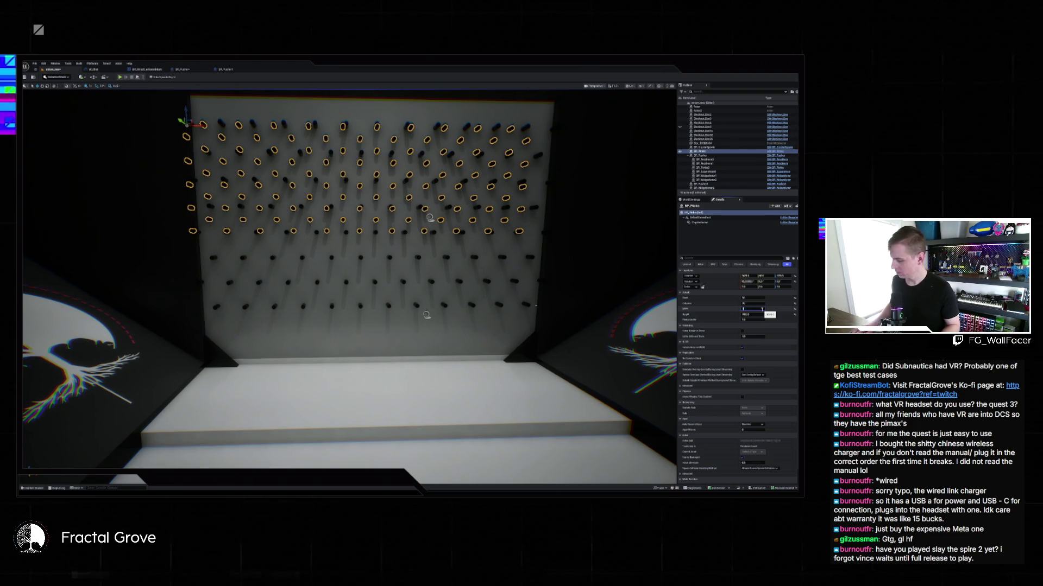
Nudge the peg grid slightly right and tighten its width value
{"action": "key", "text": "f"}
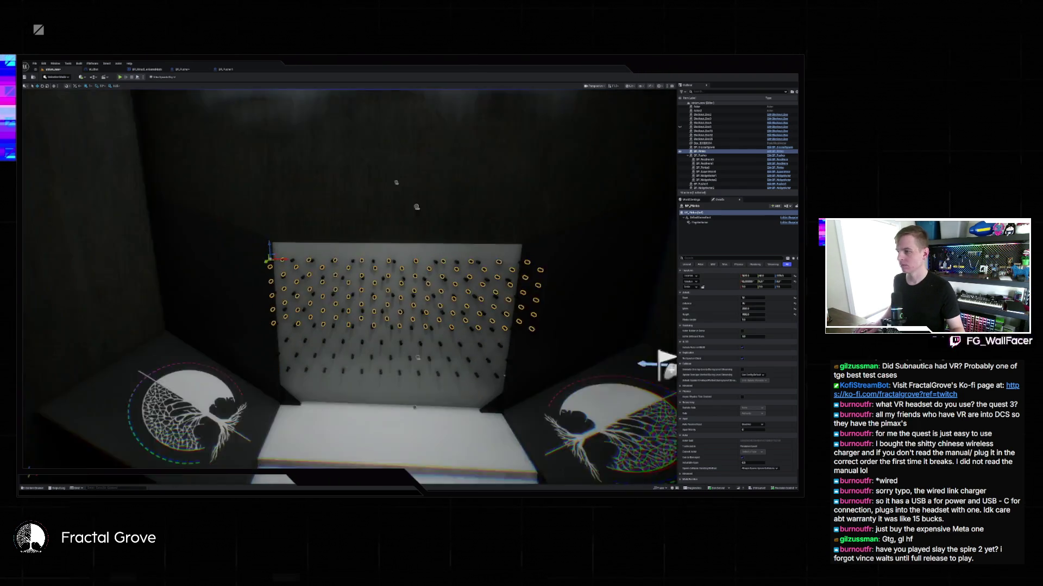
{"action": "mouse_move", "coordinate": [347, 282]}
{"action": "left_mouse_down"}
{"action": "mouse_move", "coordinate": [282, 277]}
{"action": "mouse_move", "coordinate": [348, 266]}
{"action": "left_mouse_up"}
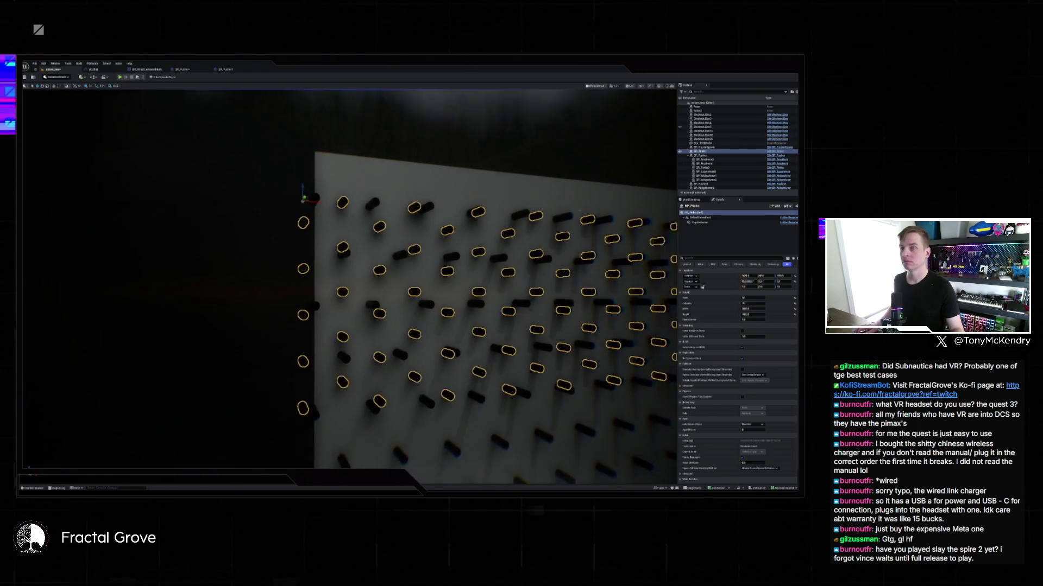
{"action": "mouse_move", "coordinate": [412, 231]}
{"action": "left_mouse_down"}
{"action": "mouse_move", "coordinate": [391, 235]}
{"action": "mouse_move", "coordinate": [413, 231]}
{"action": "left_mouse_up"}
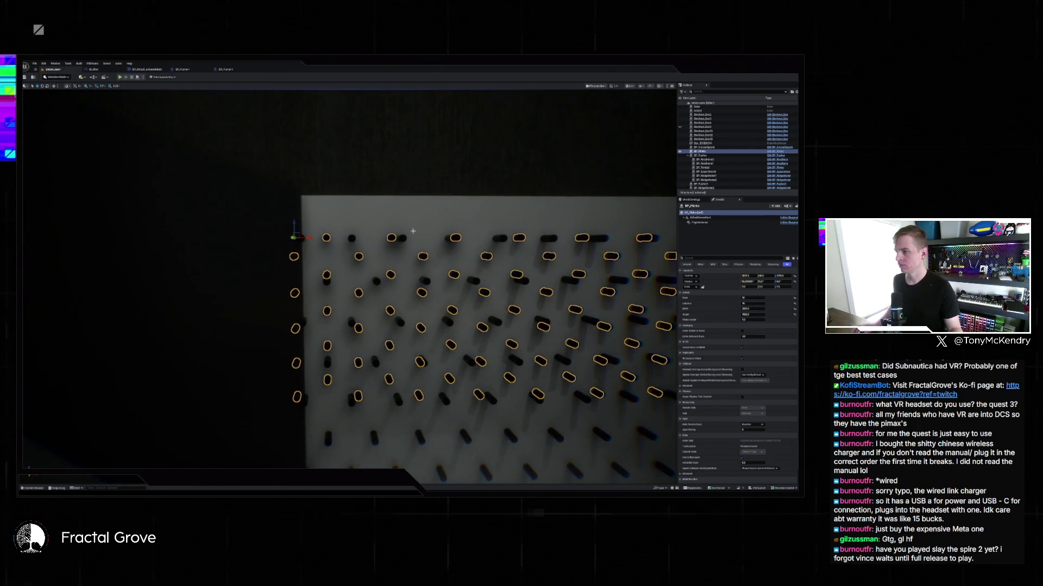
{"action": "left_click_drag", "start_coordinate": [312, 237], "coordinate": [320, 235]}
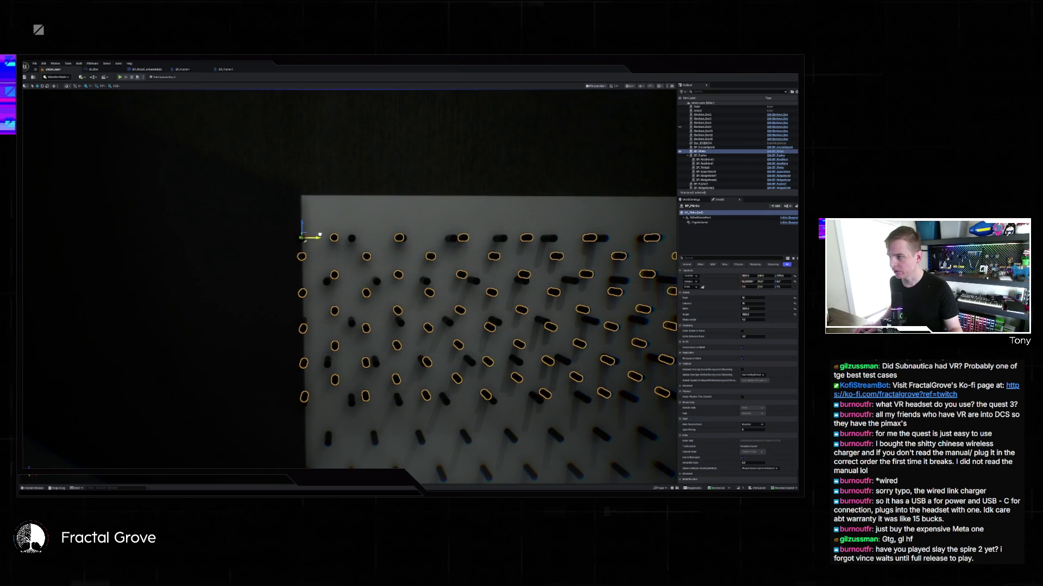
{"action": "scroll", "coordinate": [323, 236], "scroll_direction": "down", "scroll_amount": 5}
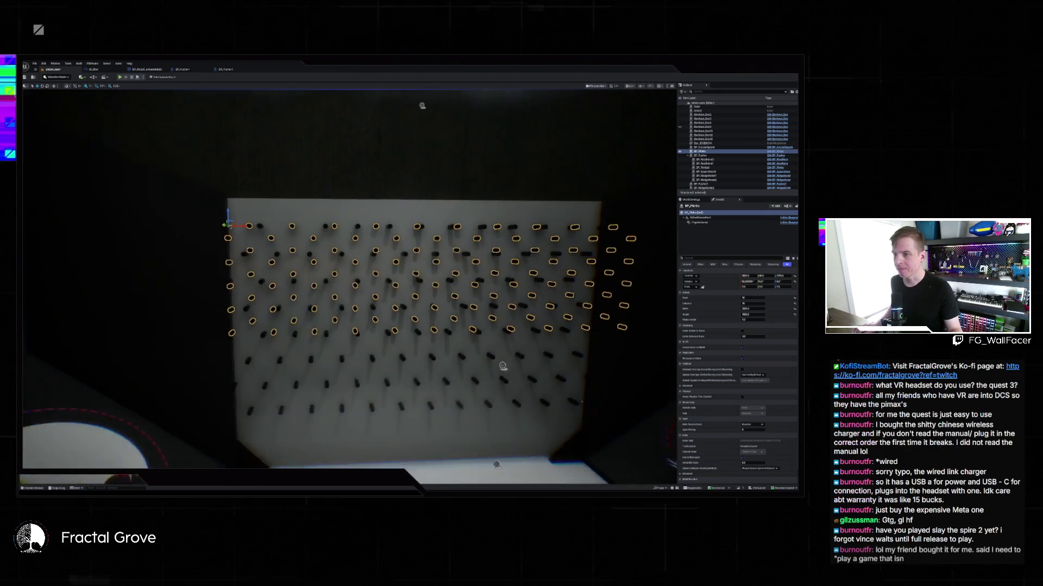
{"action": "scroll", "coordinate": [350, 344], "scroll_direction": "up", "scroll_amount": 3}
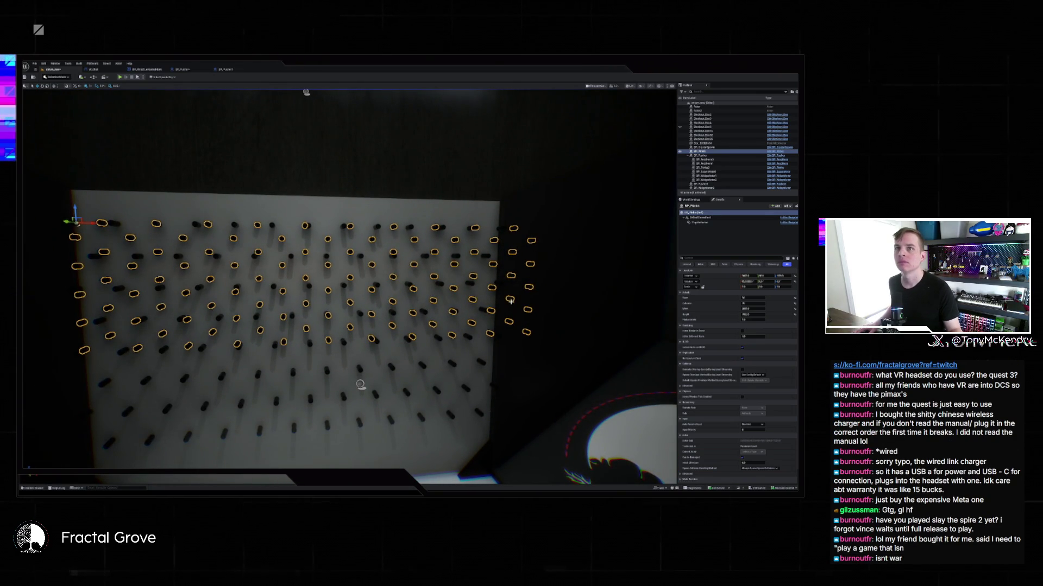
{"action": "left_click", "coordinate": [752, 309]}
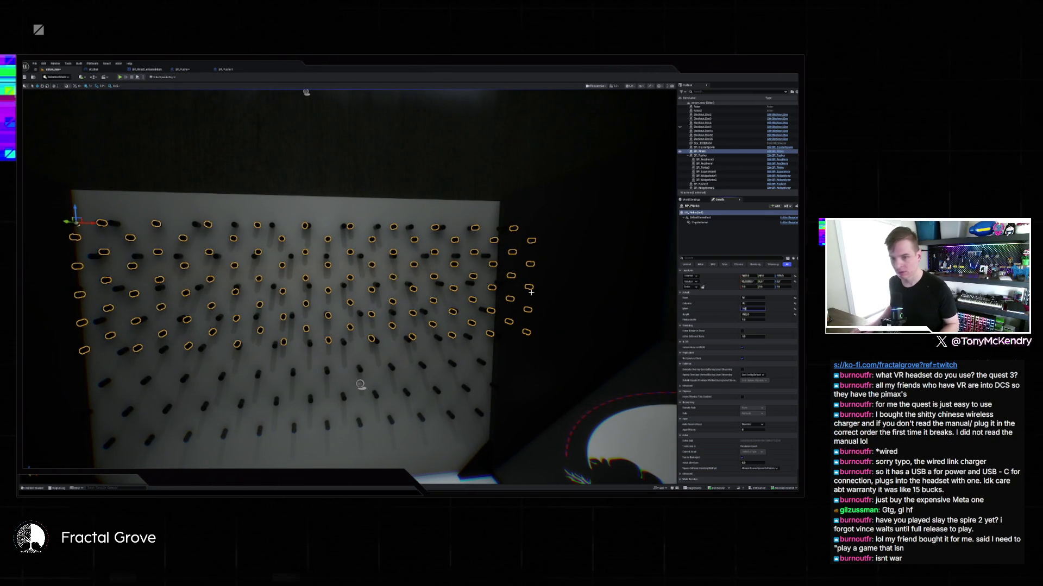
{"action": "key", "text": "Return"}
Adjust the peg spacing to add a column and more rows, then frame the peg wall
{"action": "key", "text": "d"}
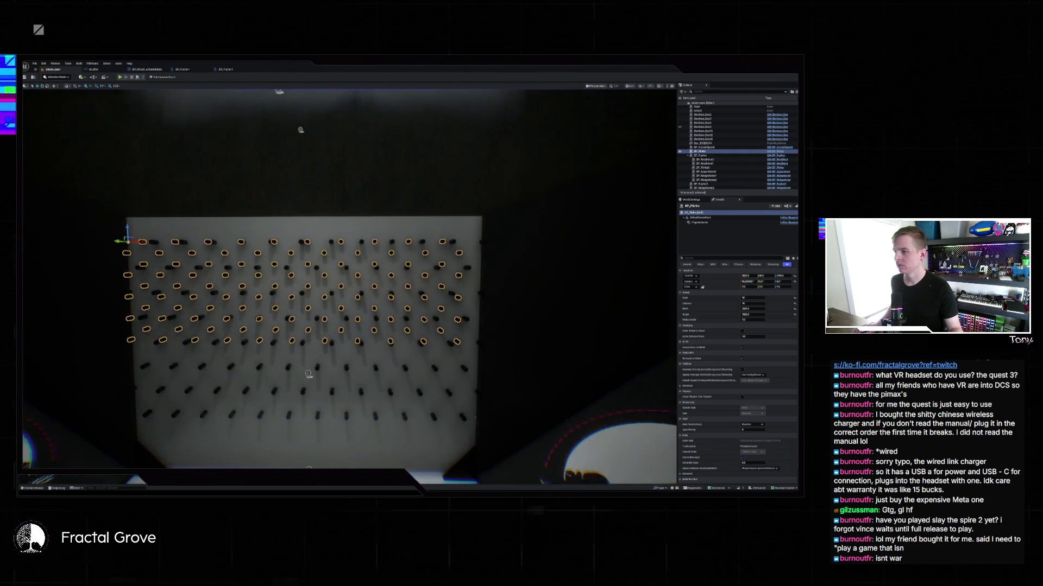
{"action": "key", "text": "s"}
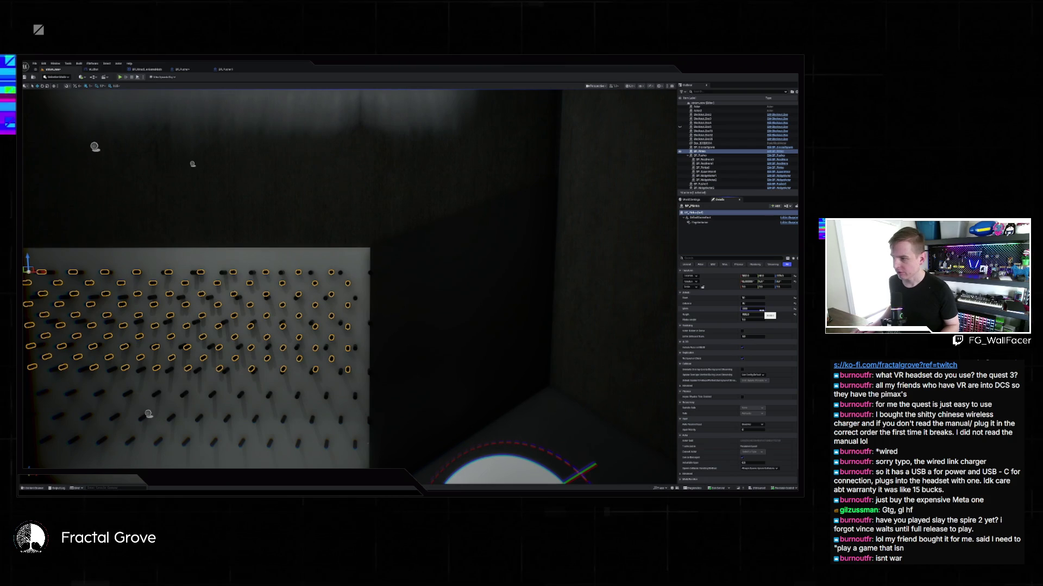
{"action": "key", "text": "Return"}
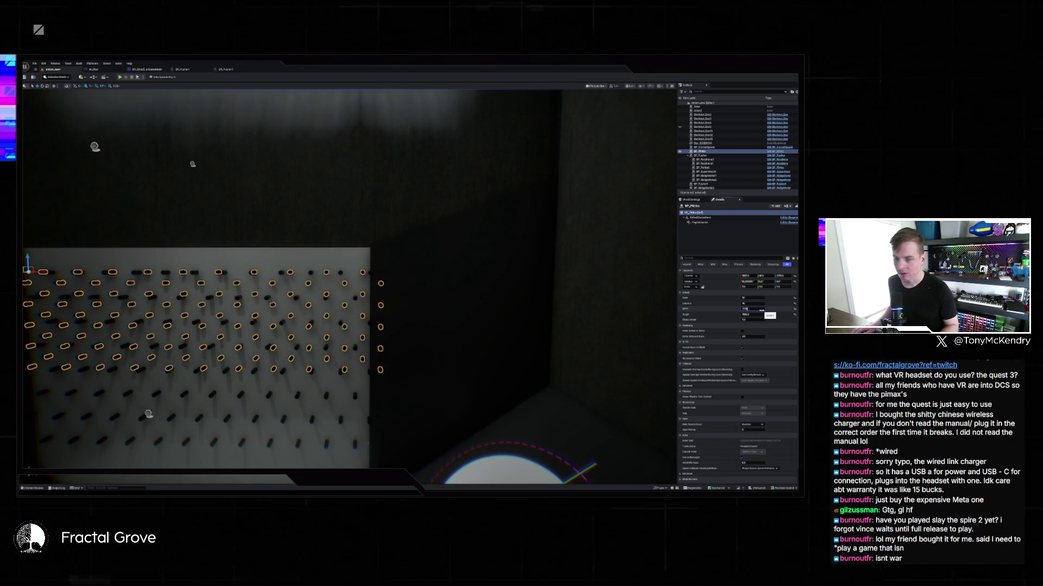
{"action": "key", "text": "Return"}
{"action": "scroll", "coordinate": [347, 288], "scroll_direction": "down", "scroll_amount": 5}
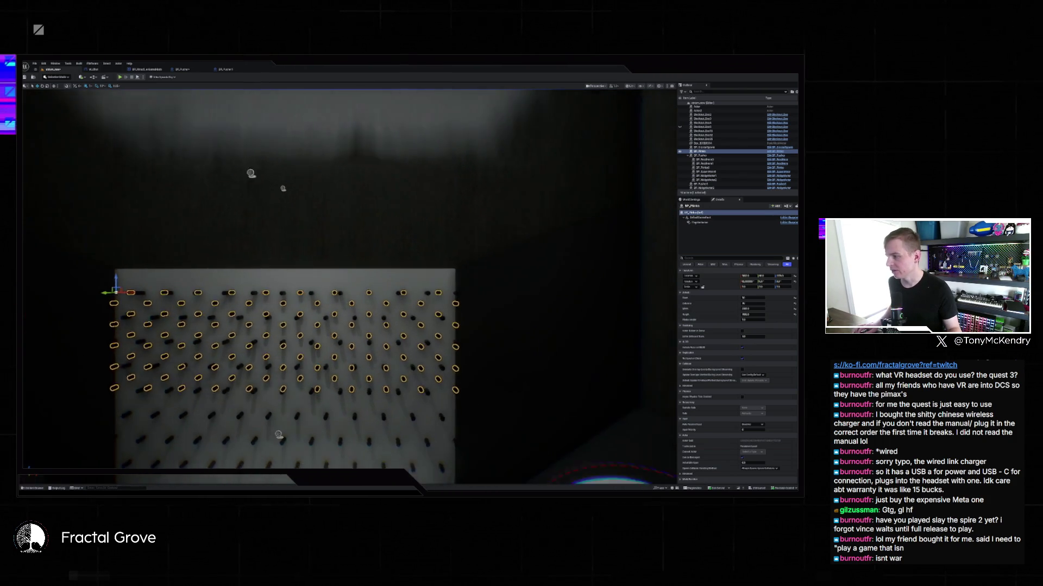
{"action": "mouse_move", "coordinate": [450, 321]}
{"action": "left_mouse_down"}
{"action": "mouse_move", "coordinate": [462, 317]}
{"action": "mouse_move", "coordinate": [450, 321]}
{"action": "left_mouse_up"}
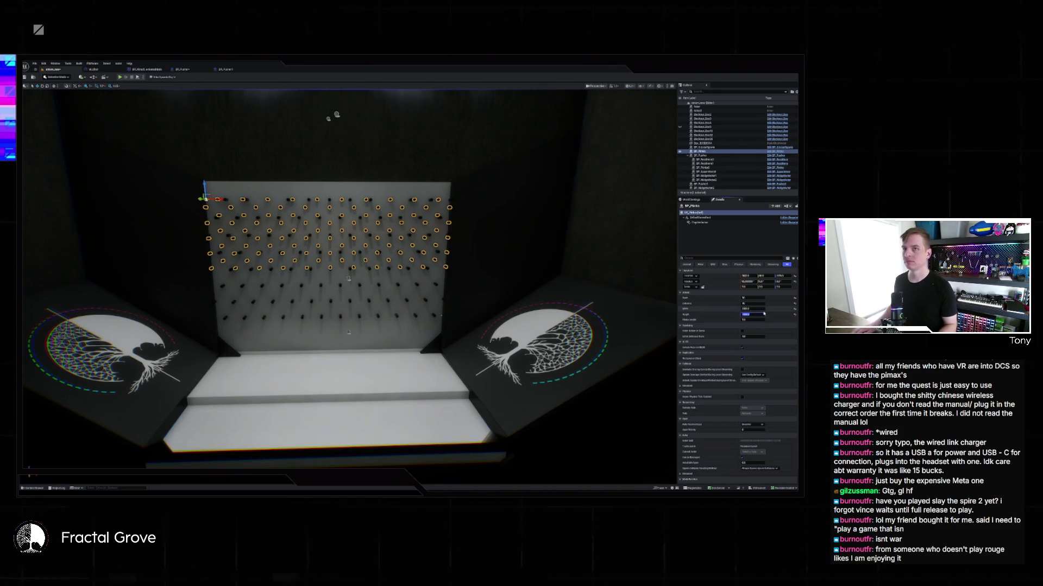
{"action": "key", "text": "Return"}
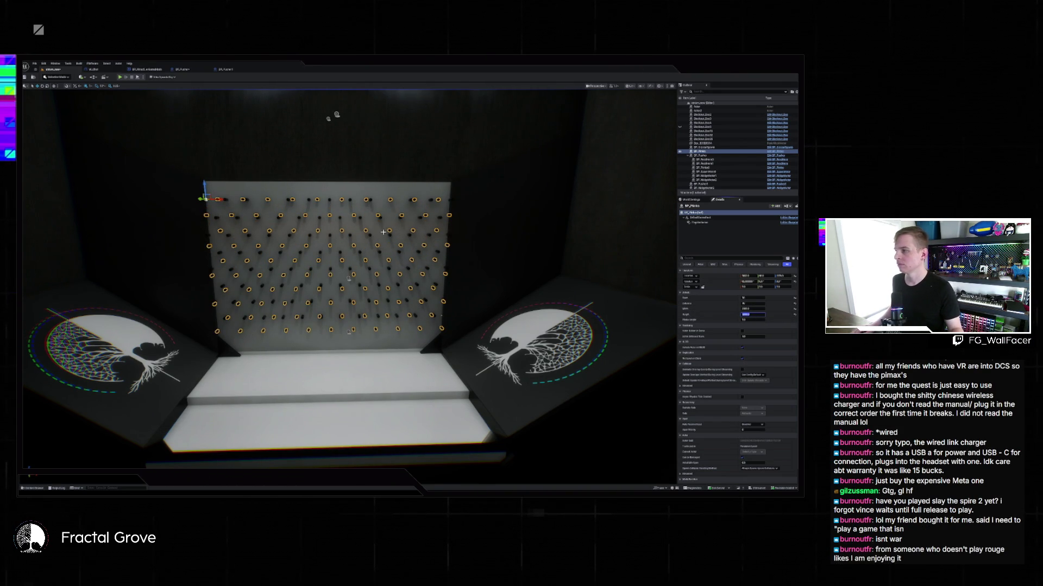
{"action": "mouse_move", "coordinate": [383, 232]}
{"action": "left_mouse_down"}
{"action": "mouse_move", "coordinate": [380, 195]}
{"action": "mouse_move", "coordinate": [348, 163]}
{"action": "left_mouse_up"}
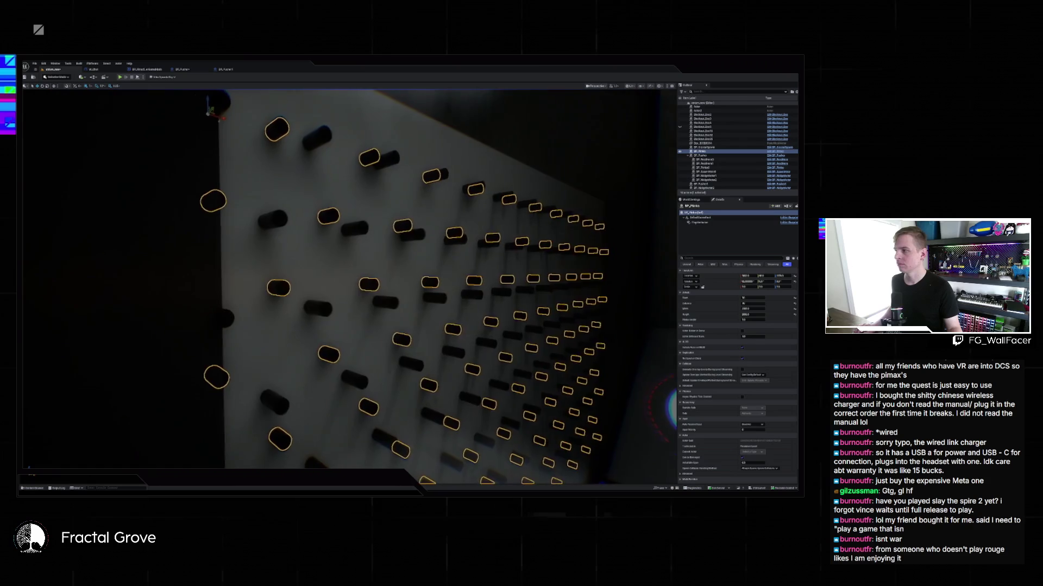
{"action": "key", "text": "f"}
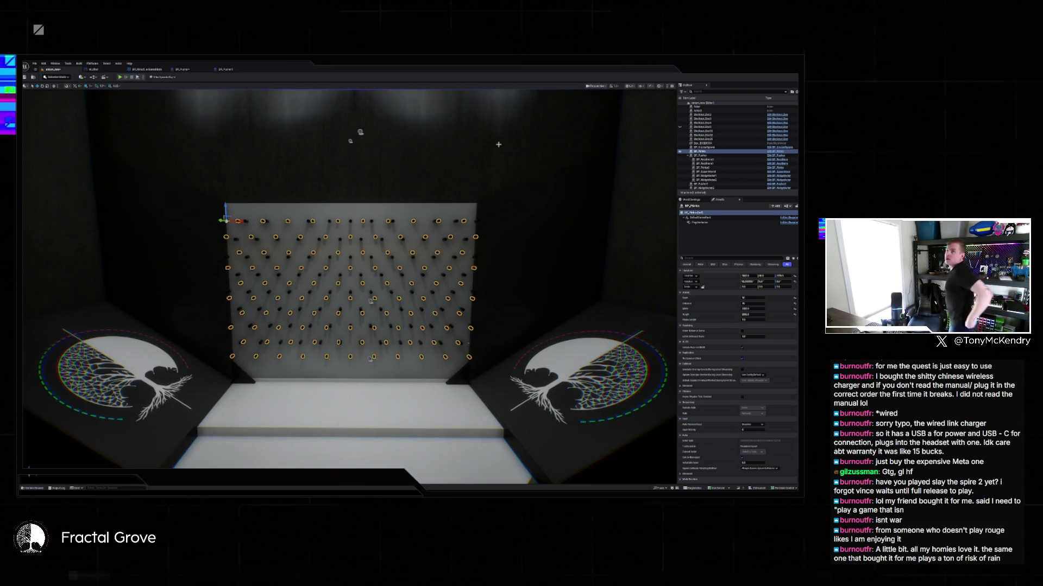
{"action": "scroll", "coordinate": [499, 136], "scroll_direction": "down", "scroll_amount": 3}
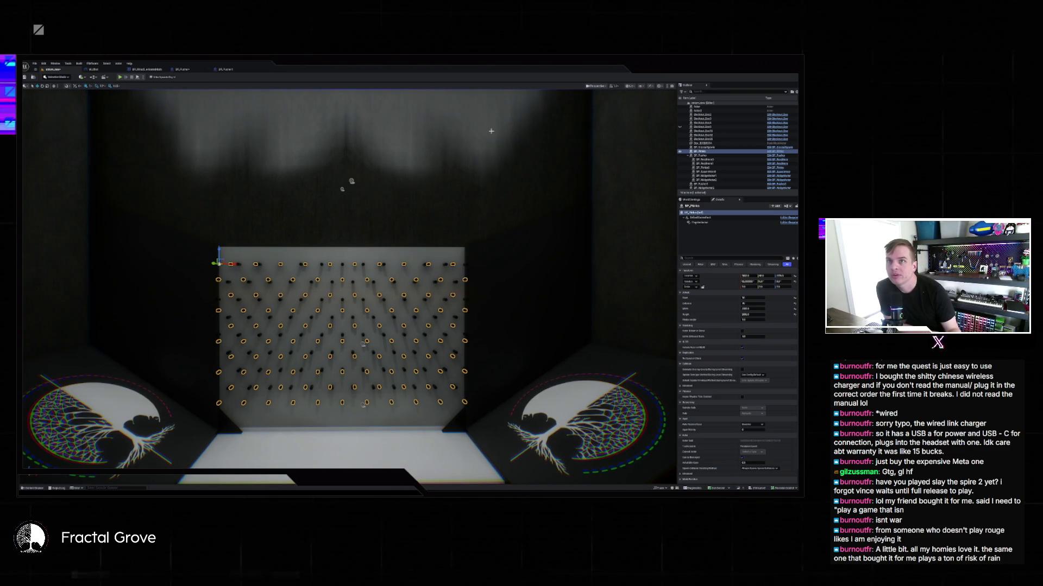
Switch from the pegboard view to Steam and open the game library
{"action": "key", "text": "w"}
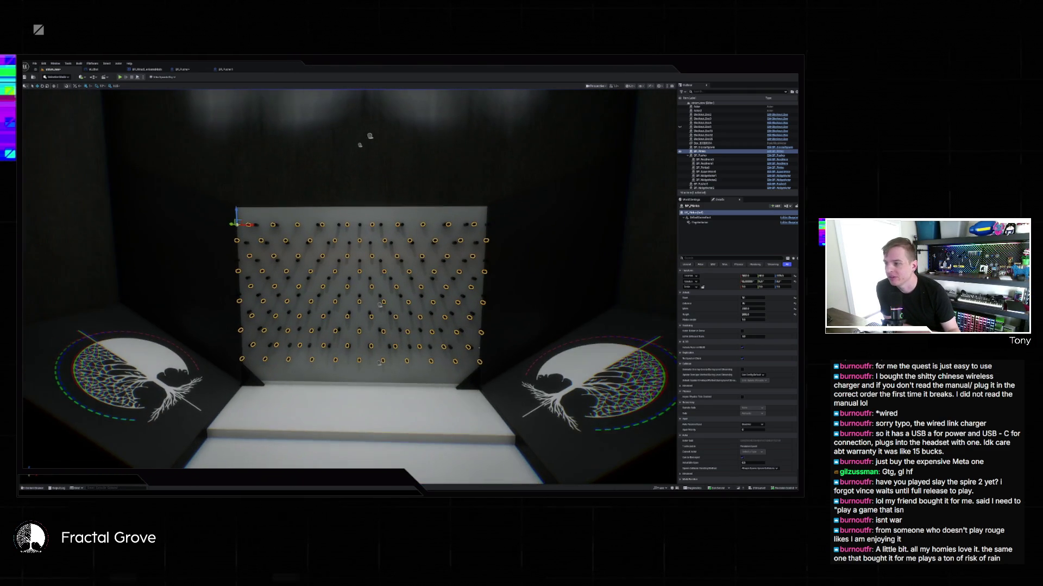
{"action": "key", "text": "alt+Tab"}
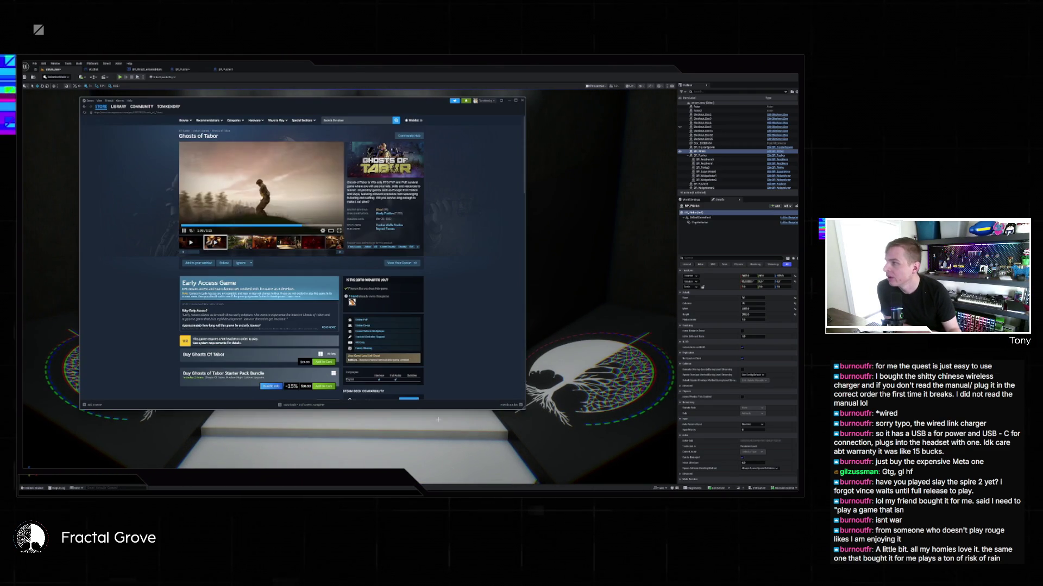
{"action": "left_click", "coordinate": [118, 106]}
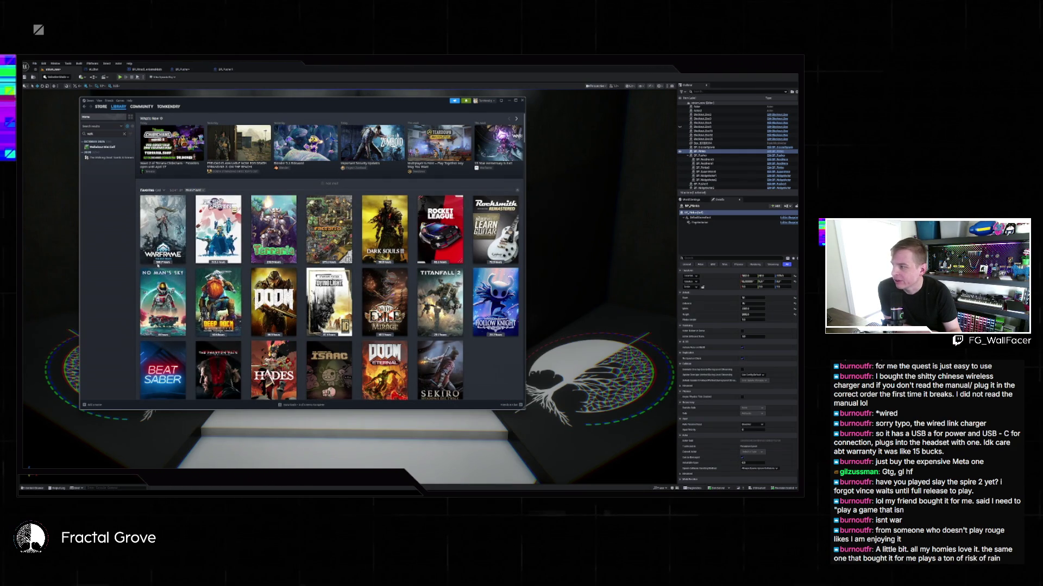
{"action": "mouse_move", "coordinate": [158, 255]}
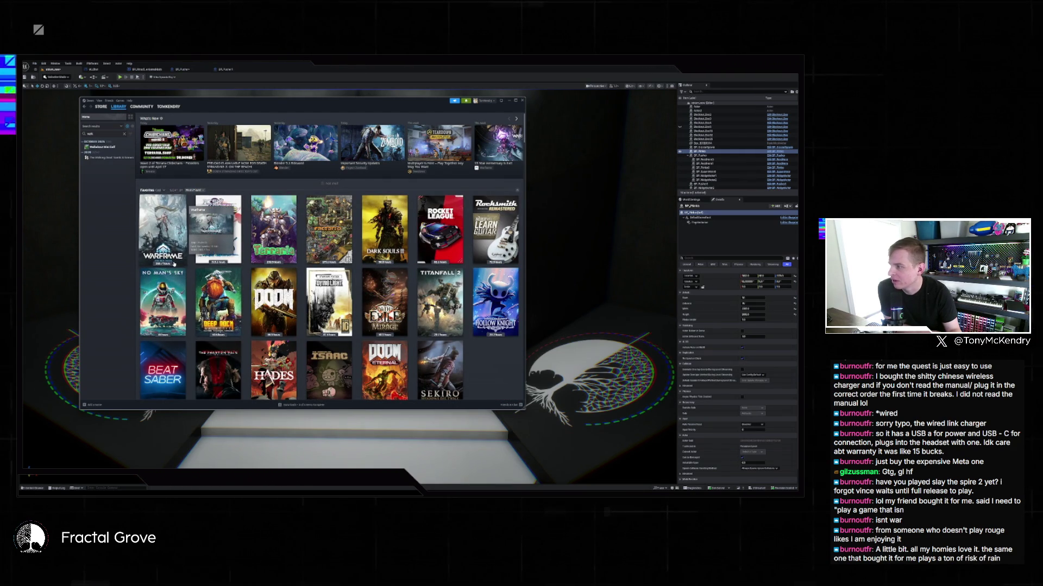
{"action": "mouse_move", "coordinate": [217, 250]}
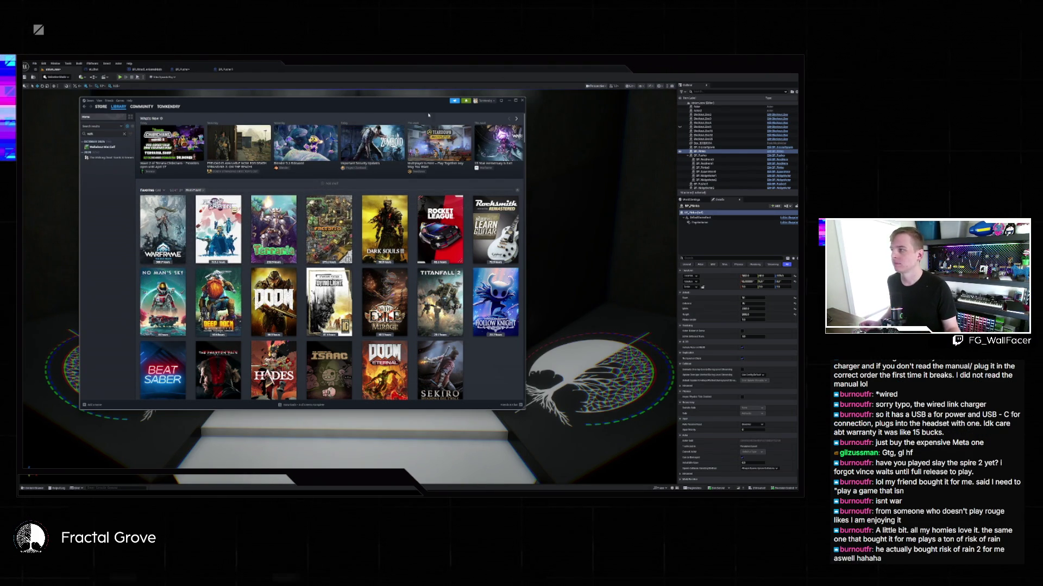
Set the library shelf to the Played collection, then close the Steam window
{"action": "left_click", "coordinate": [152, 190]}
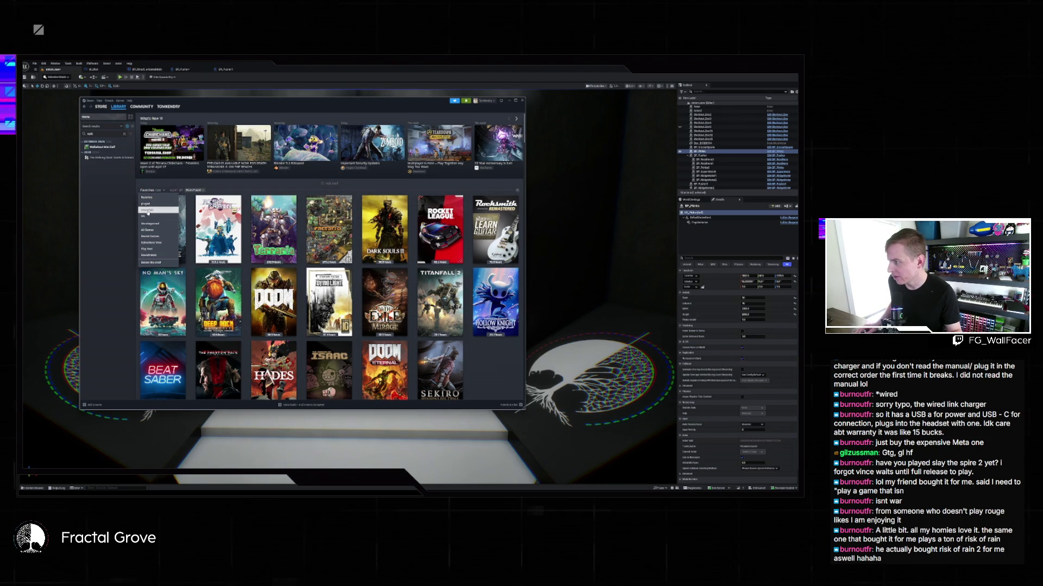
{"action": "left_click", "coordinate": [147, 205]}
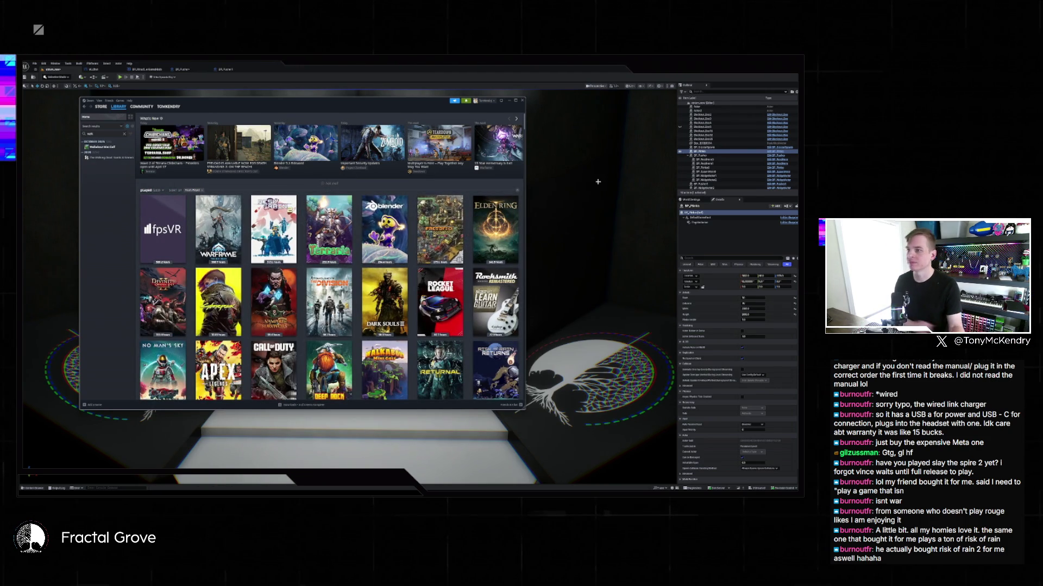
{"action": "mouse_move", "coordinate": [385, 231]}
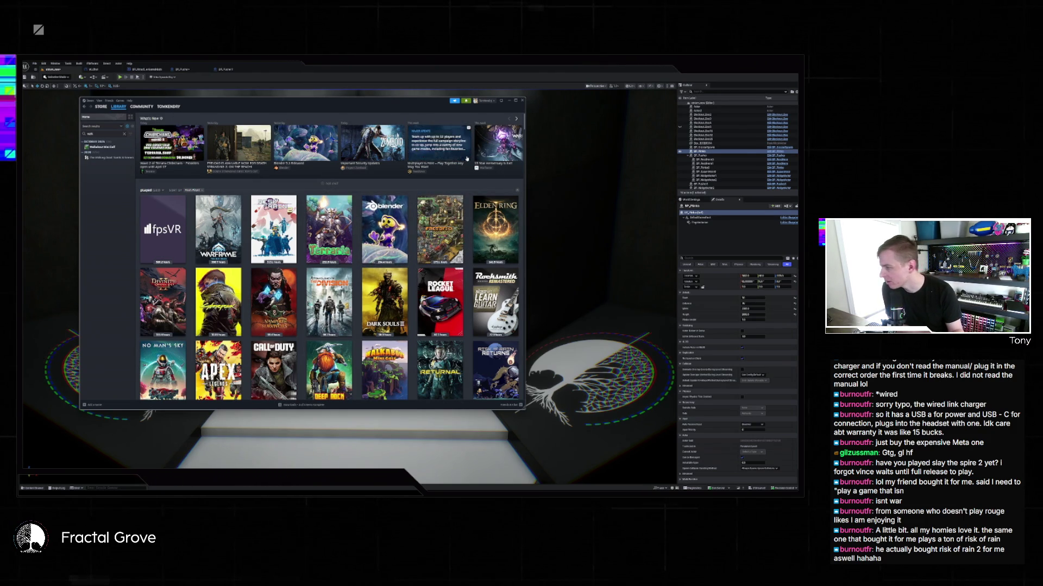
{"action": "left_click", "coordinate": [521, 101]}
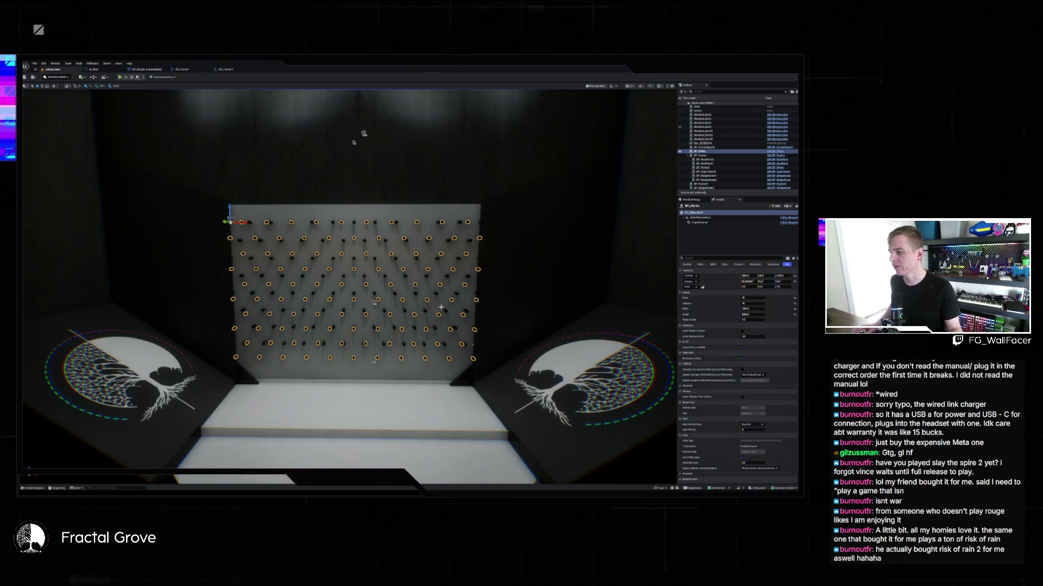
Enter 2000 and 45 in the peg fields to turn the pegs into angled bars
{"action": "mouse_move", "coordinate": [441, 308]}
{"action": "left_mouse_down"}
{"action": "mouse_move", "coordinate": [420, 301]}
{"action": "mouse_move", "coordinate": [456, 304]}
{"action": "mouse_move", "coordinate": [435, 305]}
{"action": "mouse_move", "coordinate": [426, 326]}
{"action": "mouse_move", "coordinate": [438, 318]}
{"action": "left_mouse_up"}
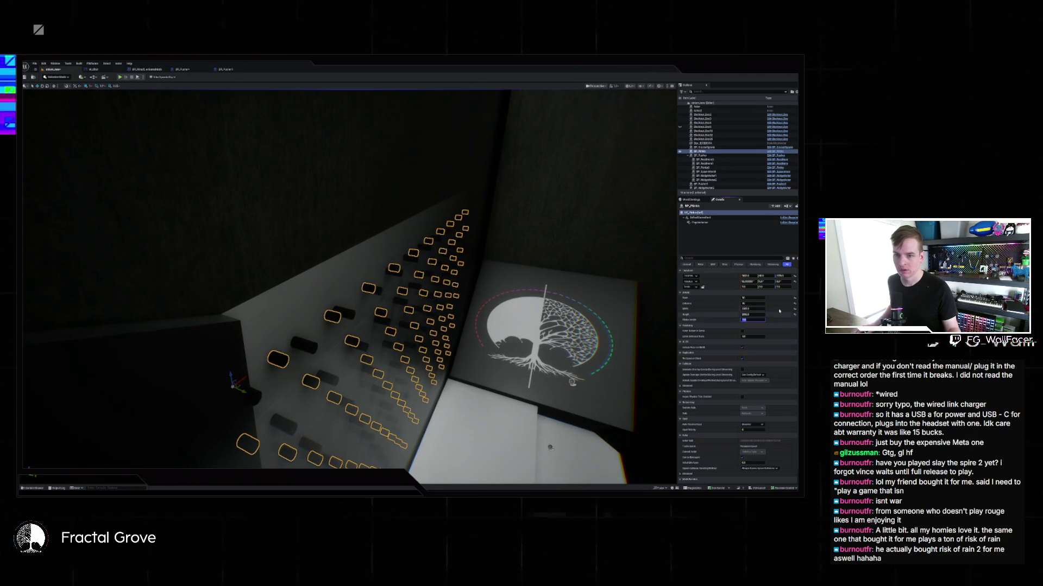
{"action": "type", "text": "2000"}
{"action": "key", "text": "Tab"}
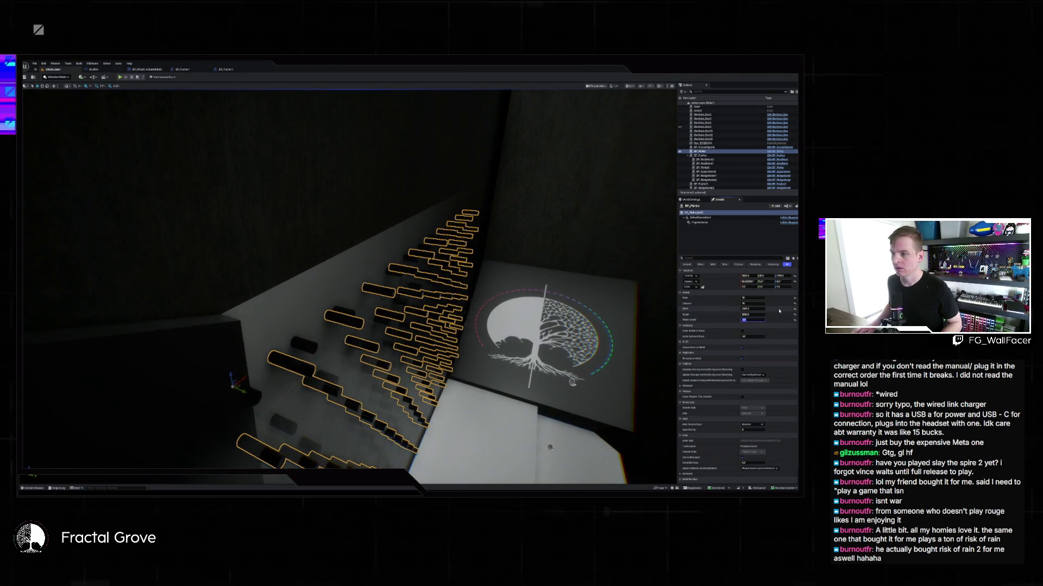
{"action": "type", "text": "45"}
{"action": "key", "text": "Return"}
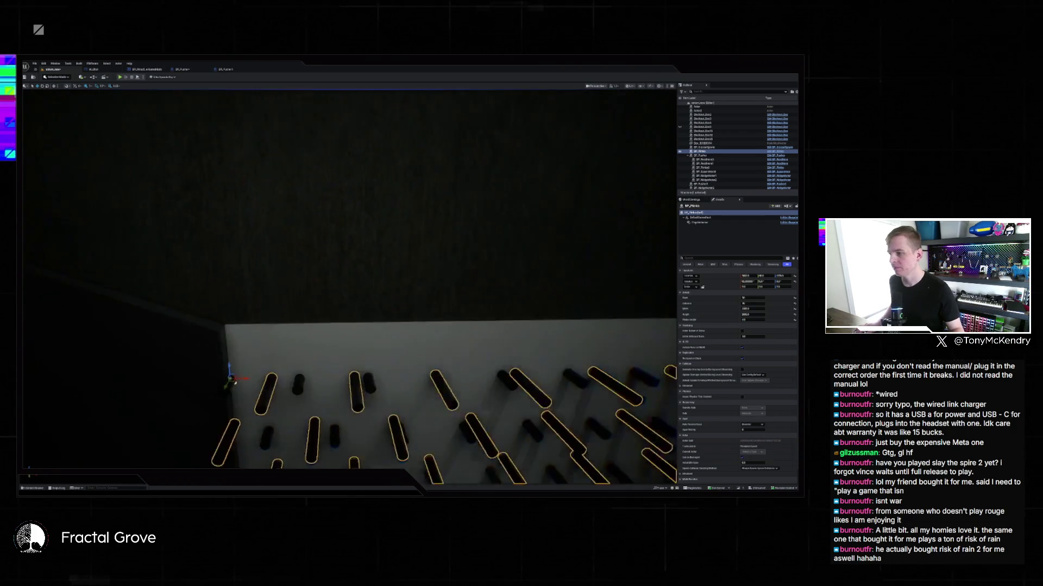
{"action": "key", "text": "f"}
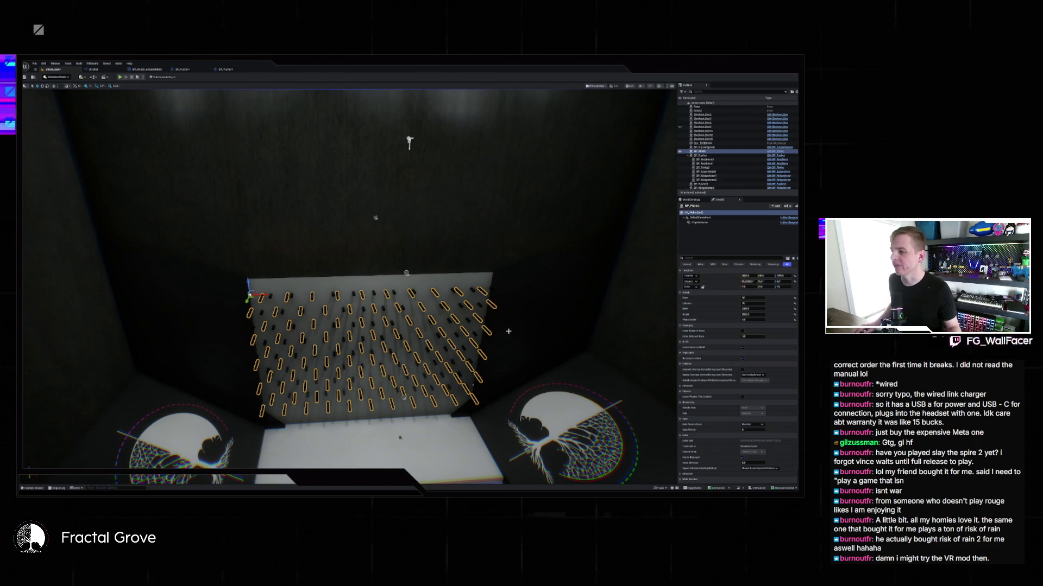
{"action": "mouse_move", "coordinate": [508, 331]}
{"action": "left_mouse_down"}
{"action": "mouse_move", "coordinate": [462, 249]}
{"action": "mouse_move", "coordinate": [509, 326]}
{"action": "left_mouse_up"}
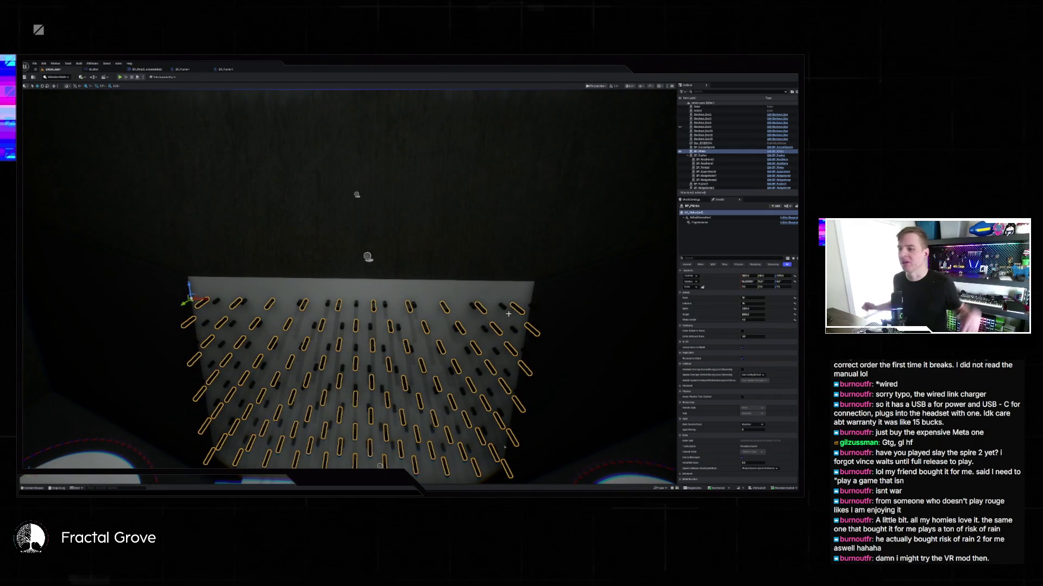
{"action": "mouse_move", "coordinate": [435, 334]}
{"action": "left_mouse_down"}
{"action": "mouse_move", "coordinate": [477, 363]}
{"action": "mouse_move", "coordinate": [441, 339]}
{"action": "left_mouse_up"}
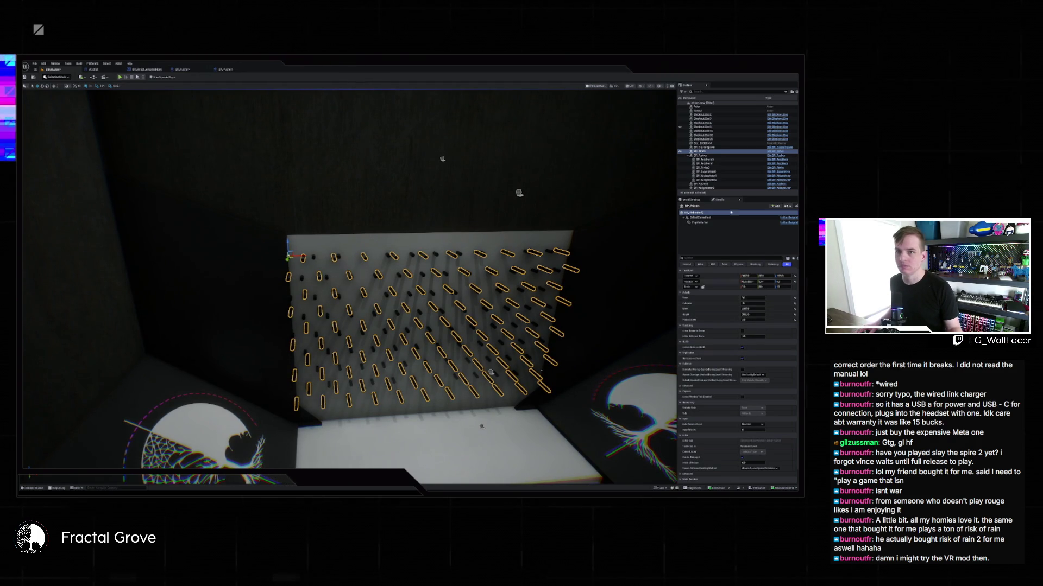
Select the actor holding the pins and change its pin spacing values
{"action": "left_click", "coordinate": [706, 156]}
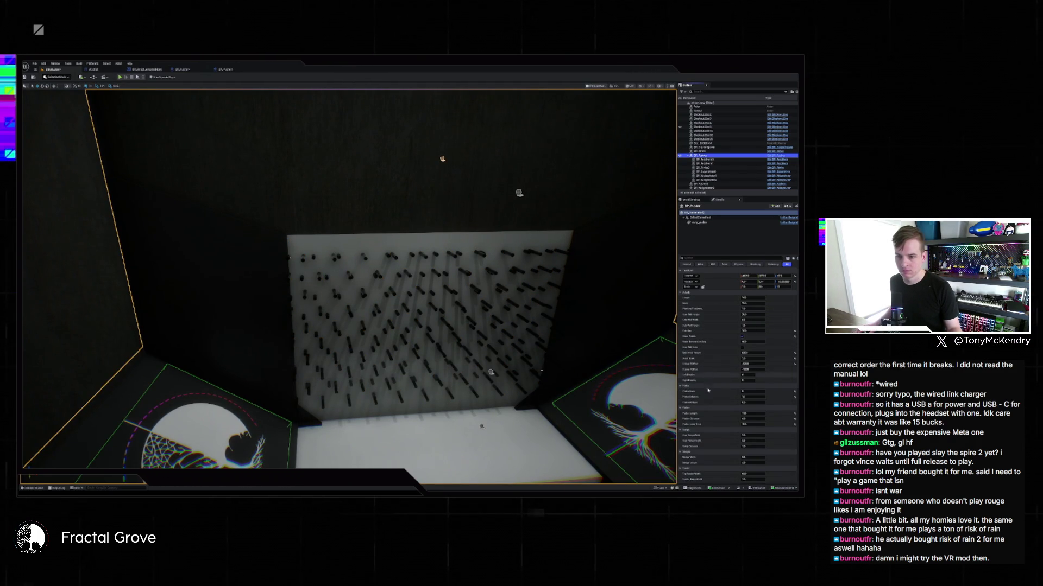
{"action": "left_click", "coordinate": [713, 151]}
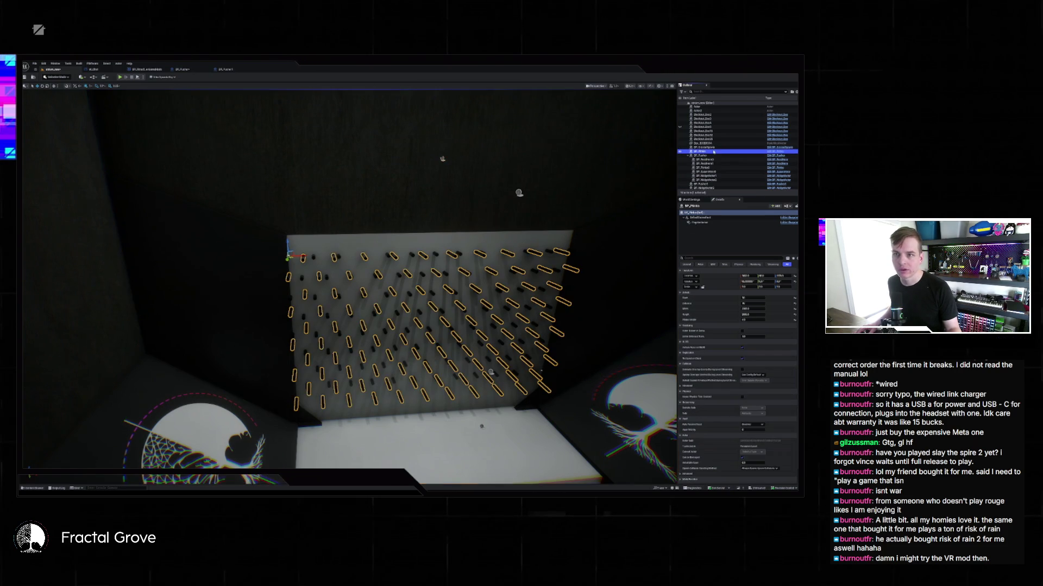
{"action": "left_click", "coordinate": [758, 298]}
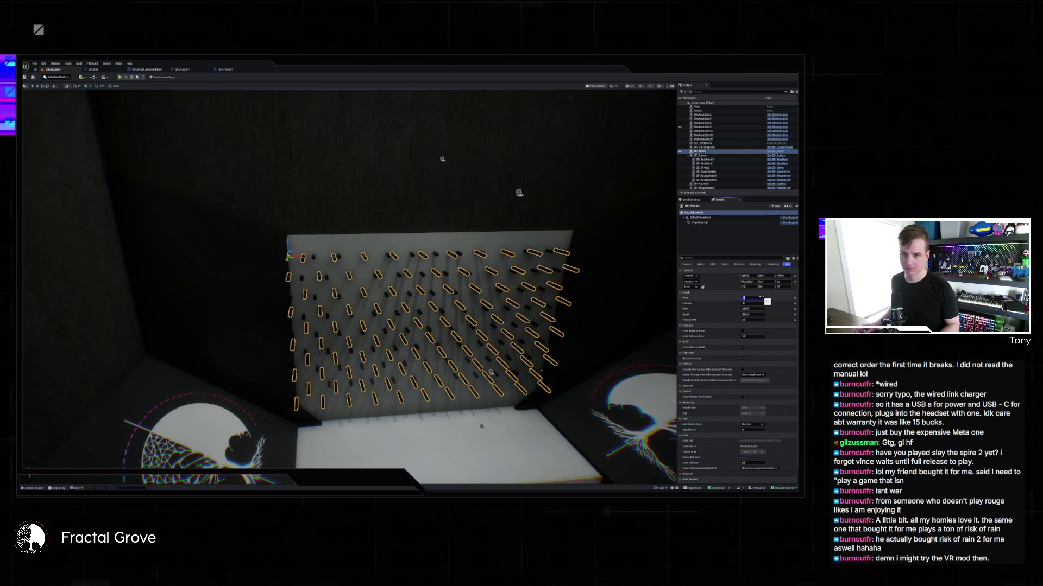
{"action": "key", "text": "Tab"}
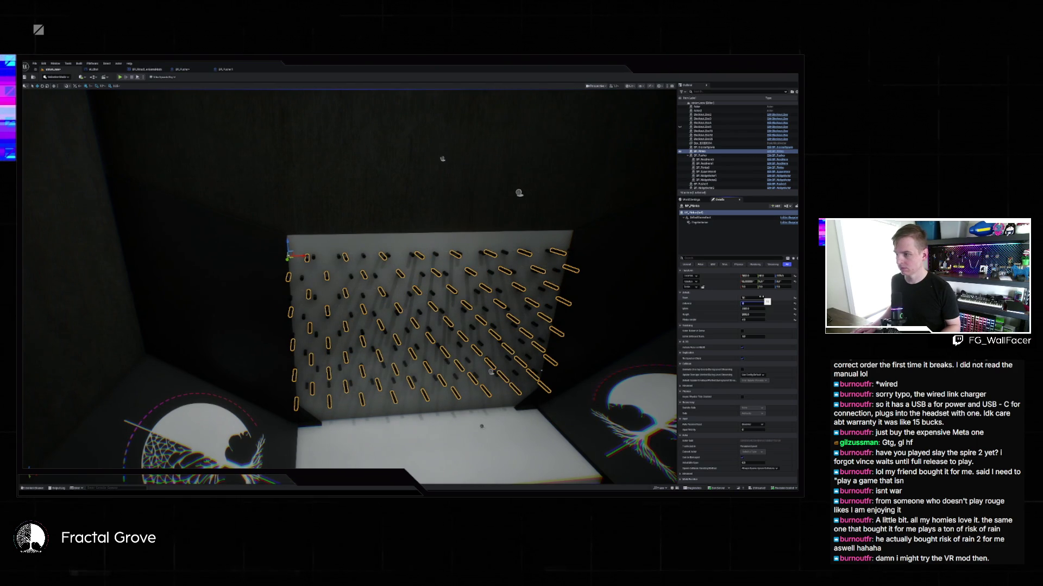
{"action": "key", "text": "Return"}
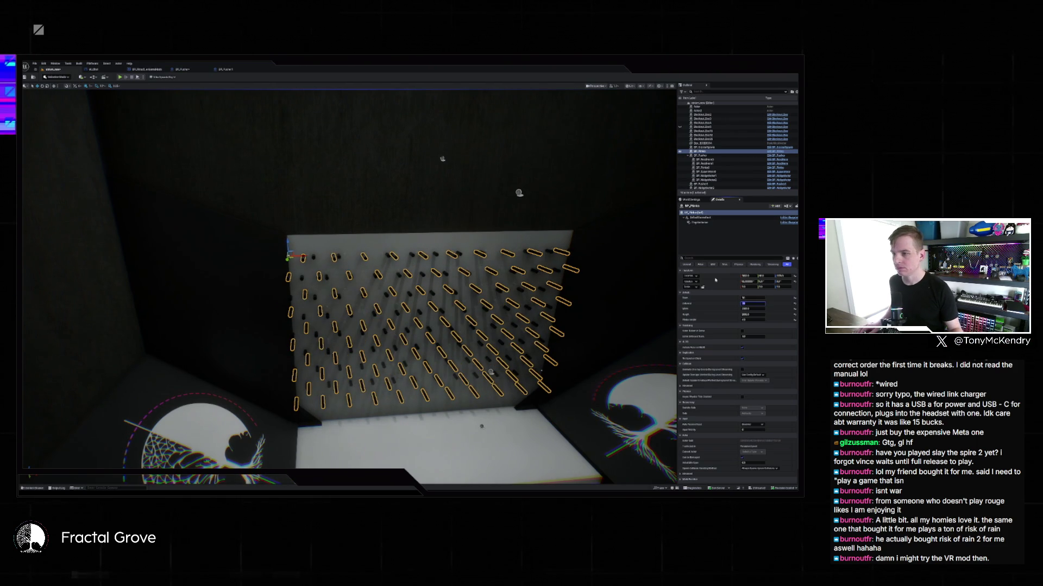
{"action": "mouse_move", "coordinate": [594, 263]}
{"action": "left_mouse_down"}
{"action": "mouse_move", "coordinate": [576, 255]}
{"action": "mouse_move", "coordinate": [594, 263]}
{"action": "left_mouse_up"}
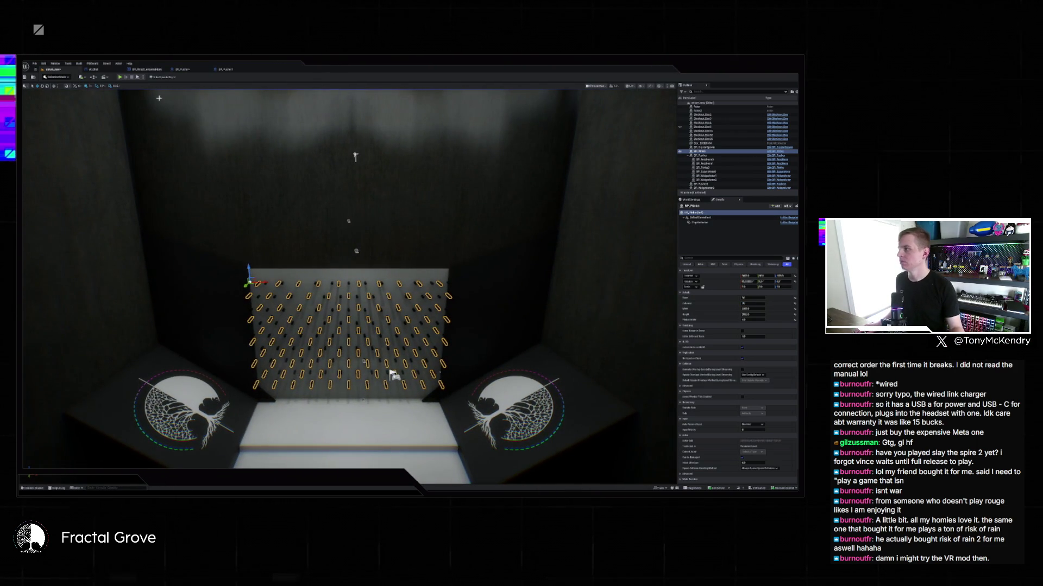
Review the wall sections and Rear Wall nodes in the BP_Pusher graph, then return to the level
{"action": "left_click", "coordinate": [182, 69]}
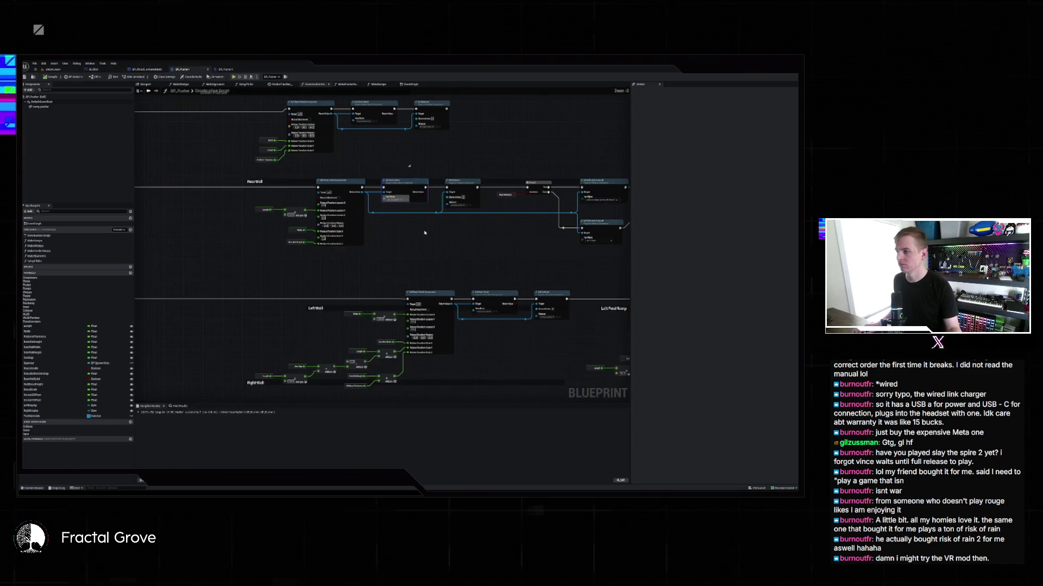
{"action": "scroll", "coordinate": [436, 247], "scroll_direction": "down", "scroll_amount": 5}
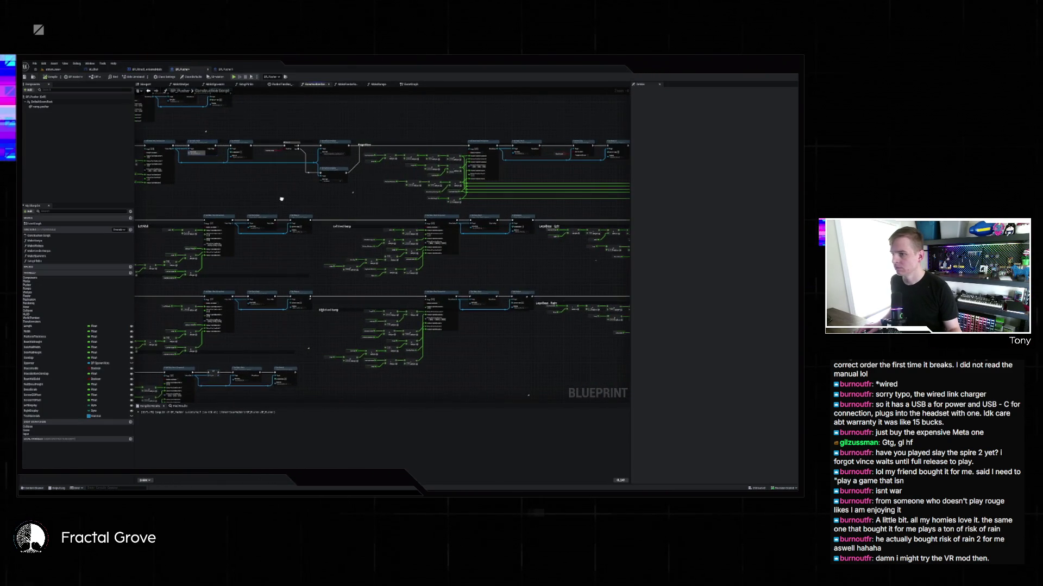
{"action": "mouse_move", "coordinate": [281, 199]}
{"action": "left_mouse_down"}
{"action": "mouse_move", "coordinate": [139, 209]}
{"action": "mouse_move", "coordinate": [457, 211]}
{"action": "left_mouse_up"}
{"action": "scroll", "coordinate": [374, 253], "scroll_direction": "up", "scroll_amount": 5}
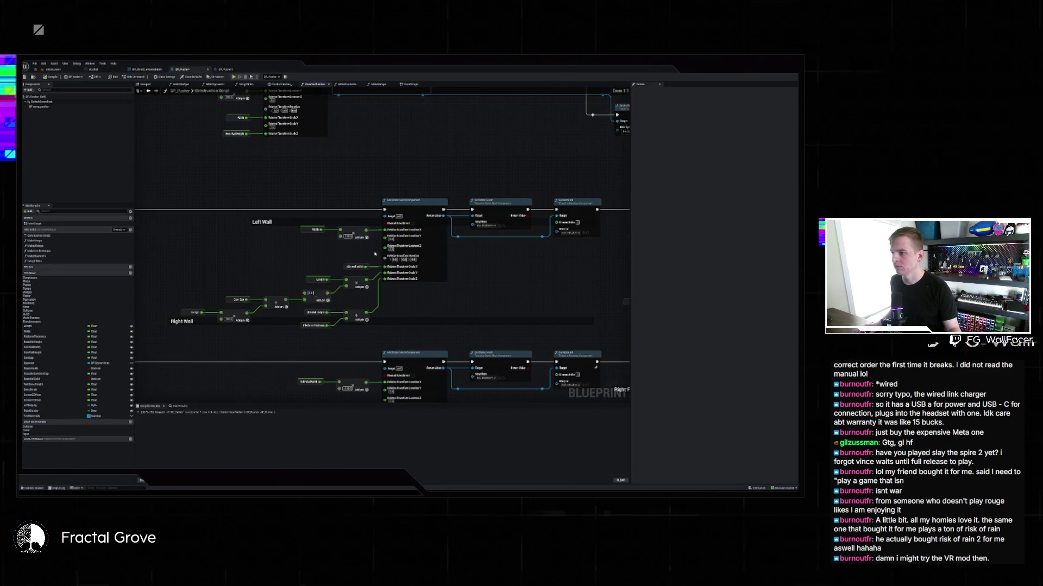
{"action": "left_click_drag", "start_coordinate": [456, 248], "coordinate": [449, 317]}
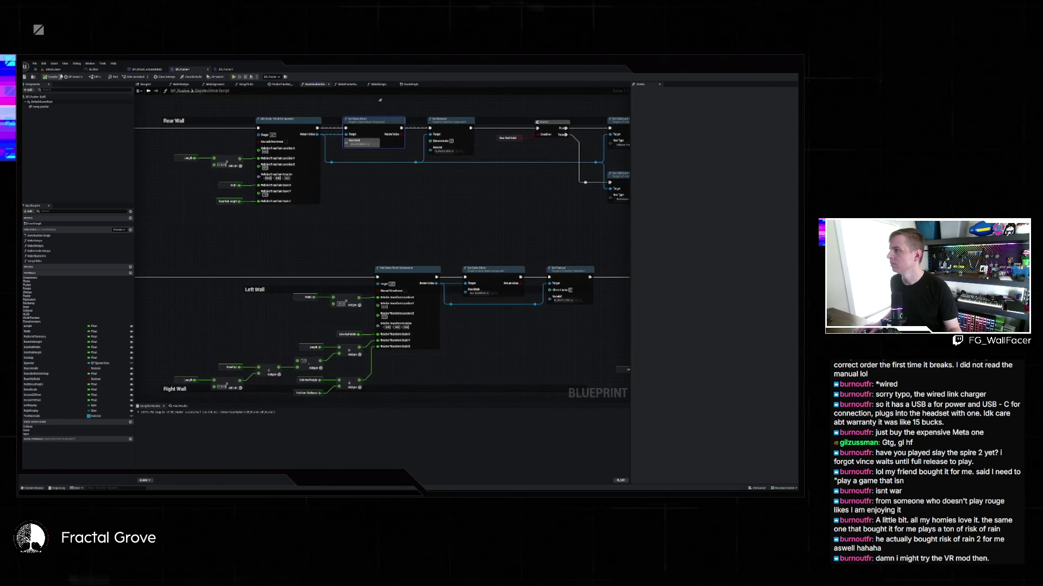
{"action": "left_click", "coordinate": [52, 69]}
{"action": "scroll", "coordinate": [348, 288], "scroll_direction": "up", "scroll_amount": 5}
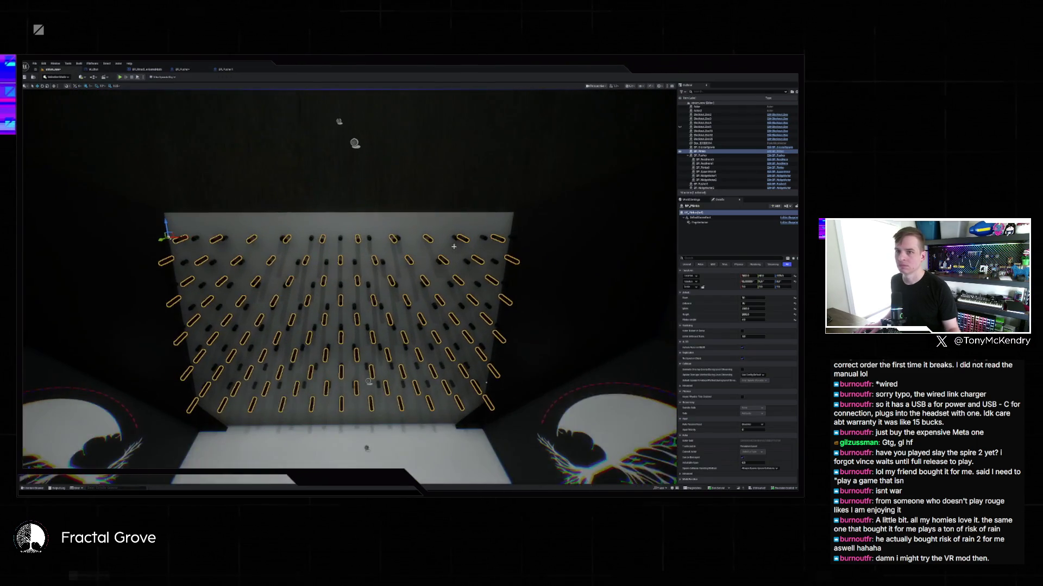
Hide the ceiling light and raise the white backing board's Scale Z to make it taller
{"action": "left_click", "coordinate": [679, 156]}
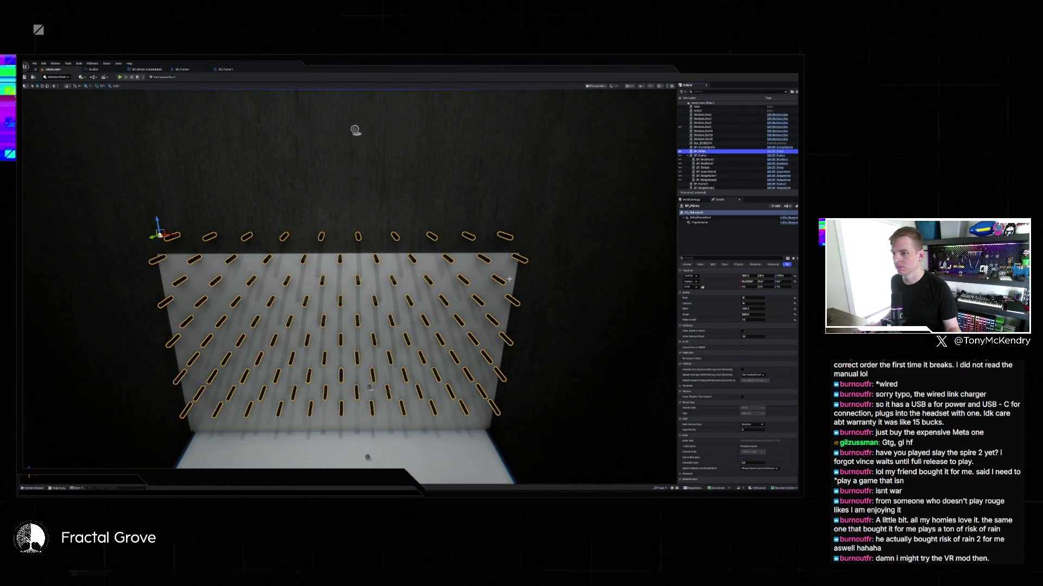
{"action": "left_click", "coordinate": [483, 283]}
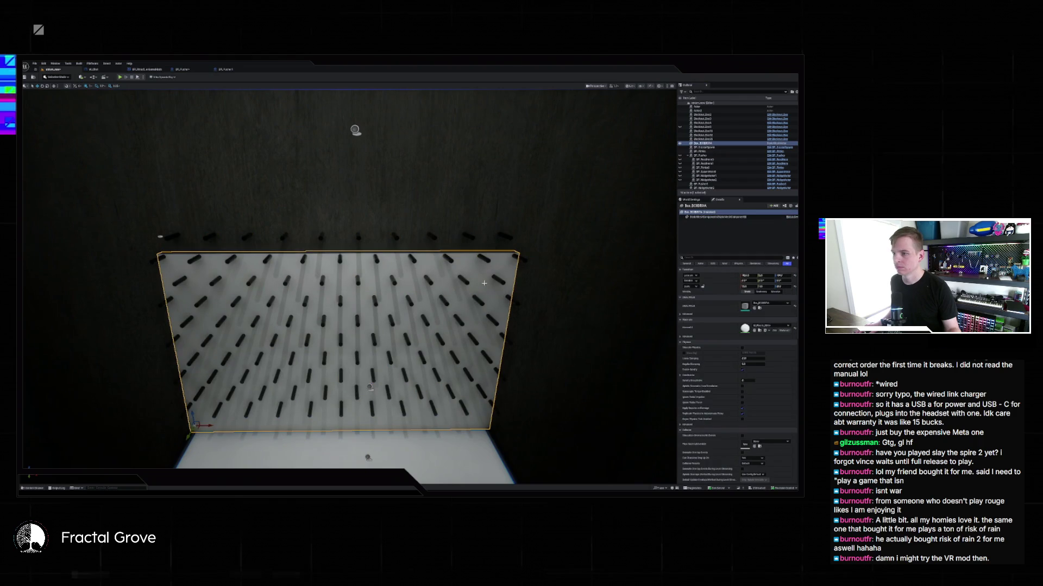
{"action": "left_click_drag", "start_coordinate": [782, 286], "coordinate": [829, 286]}
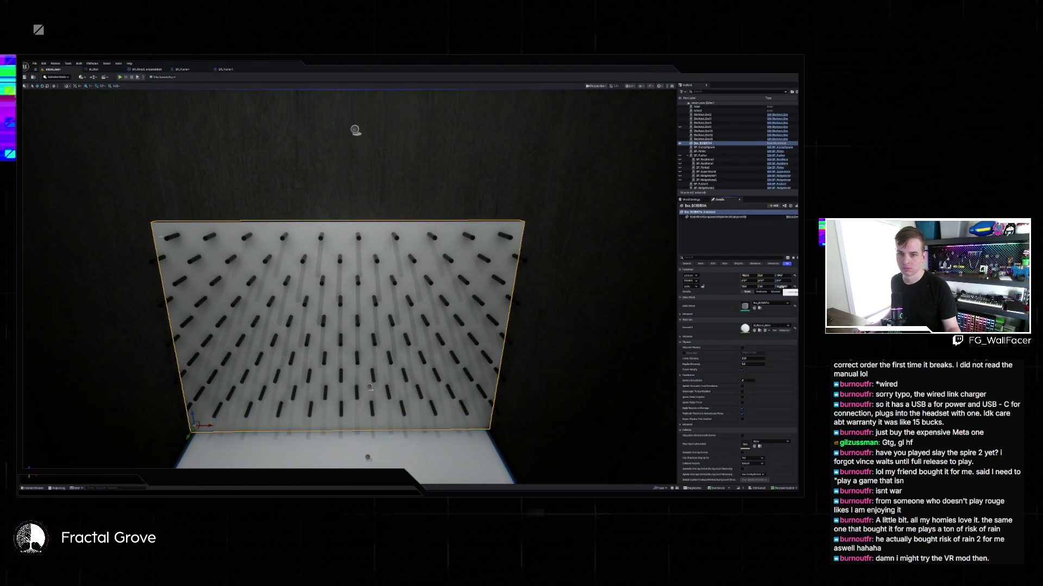
{"action": "key", "text": "Return"}
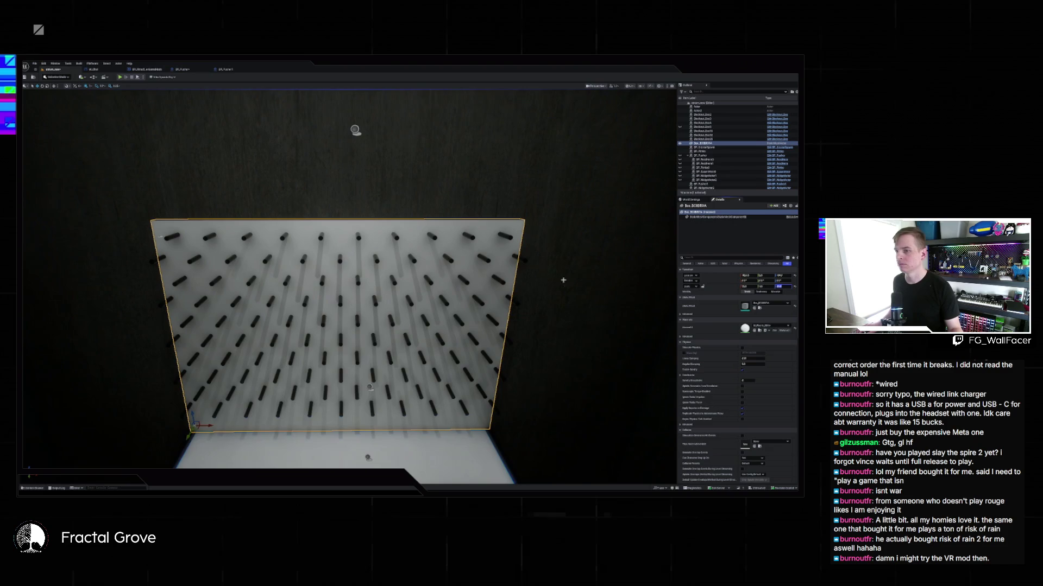
{"action": "left_click_drag", "start_coordinate": [563, 280], "coordinate": [253, 344]}
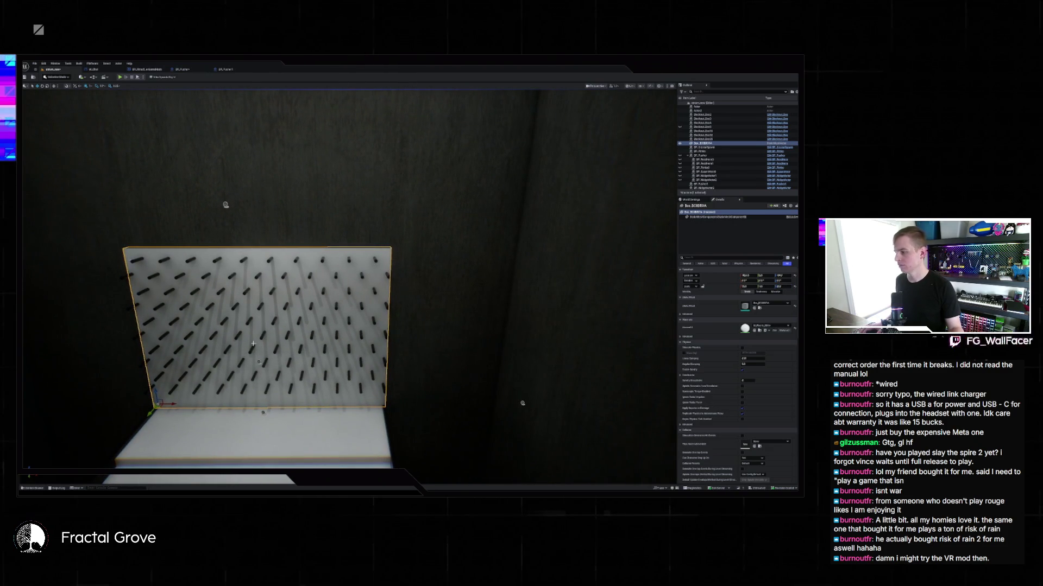
Duplicate the backing board and align the copy flush beside it using orthographic side views
{"action": "key", "text": "ctrl+d"}
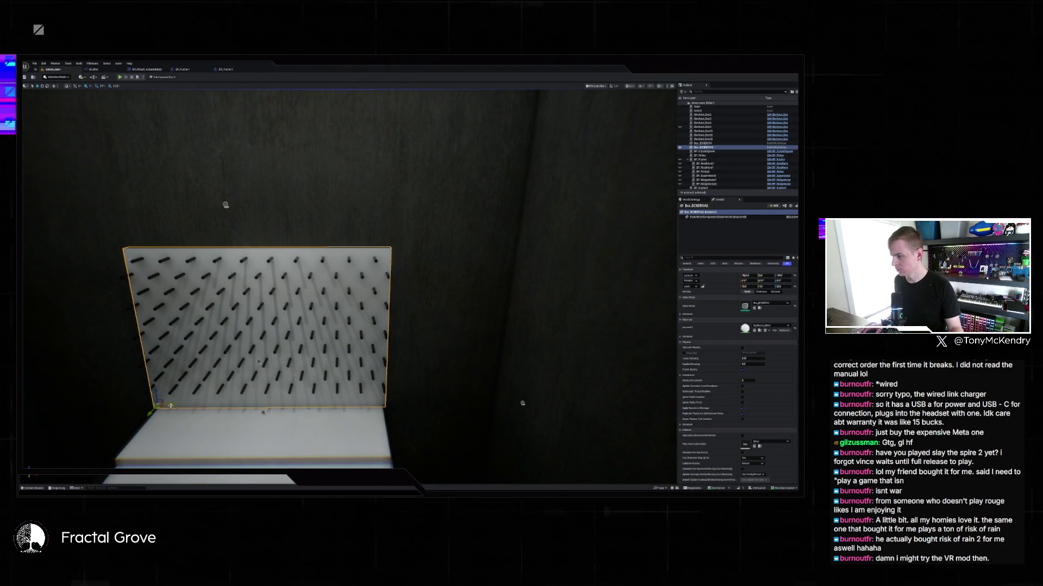
{"action": "mouse_move", "coordinate": [170, 405]}
{"action": "left_mouse_down"}
{"action": "mouse_move", "coordinate": [424, 404]}
{"action": "mouse_move", "coordinate": [400, 393]}
{"action": "mouse_move", "coordinate": [386, 402]}
{"action": "mouse_move", "coordinate": [417, 390]}
{"action": "left_mouse_up"}
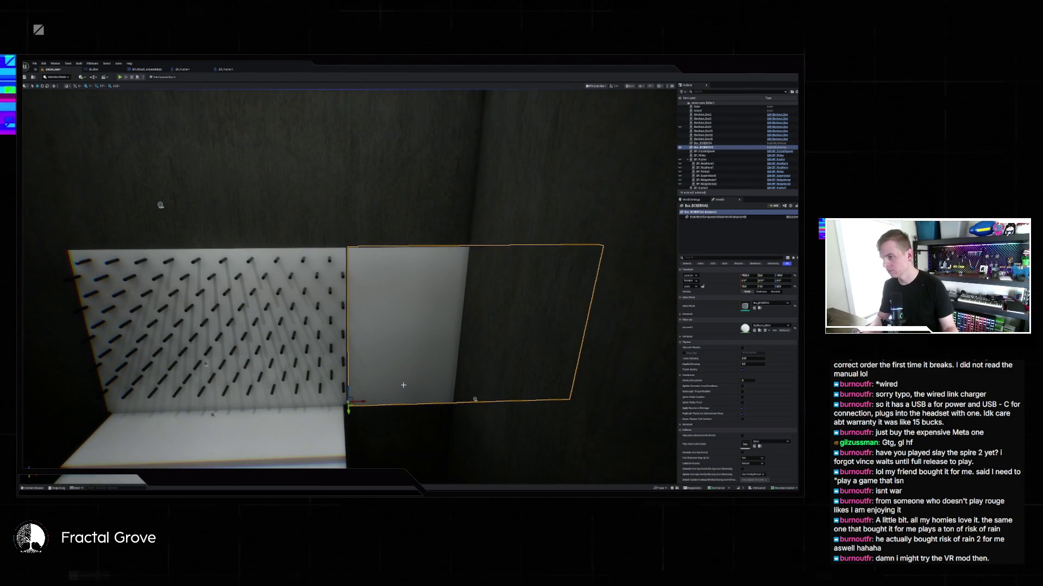
{"action": "key", "text": "alt+shift+k"}
{"action": "scroll", "coordinate": [384, 377], "scroll_direction": "down", "scroll_amount": 3}
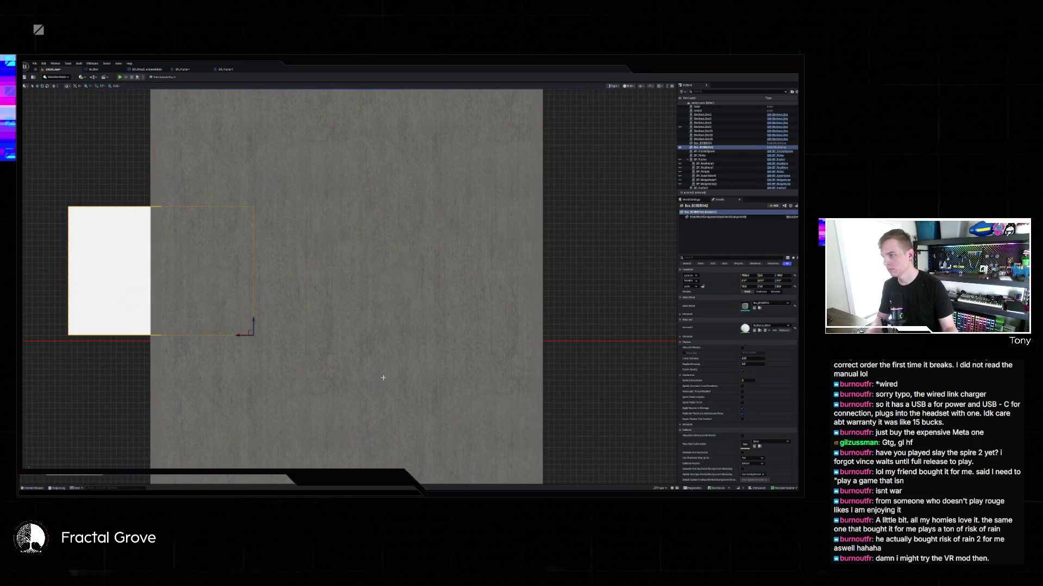
{"action": "key", "text": "alt+k"}
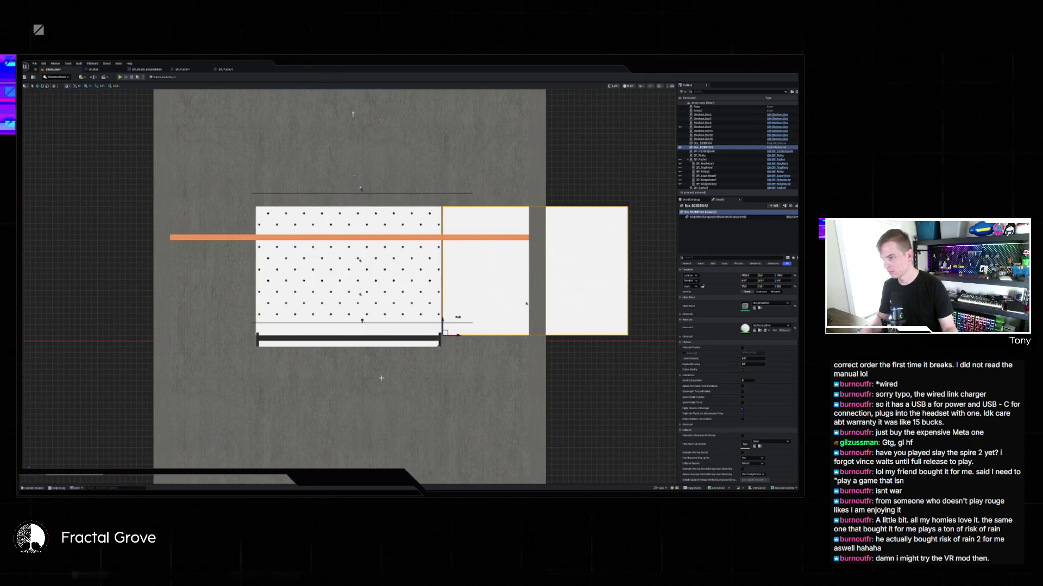
{"action": "scroll", "coordinate": [471, 303], "scroll_direction": "up", "scroll_amount": 5}
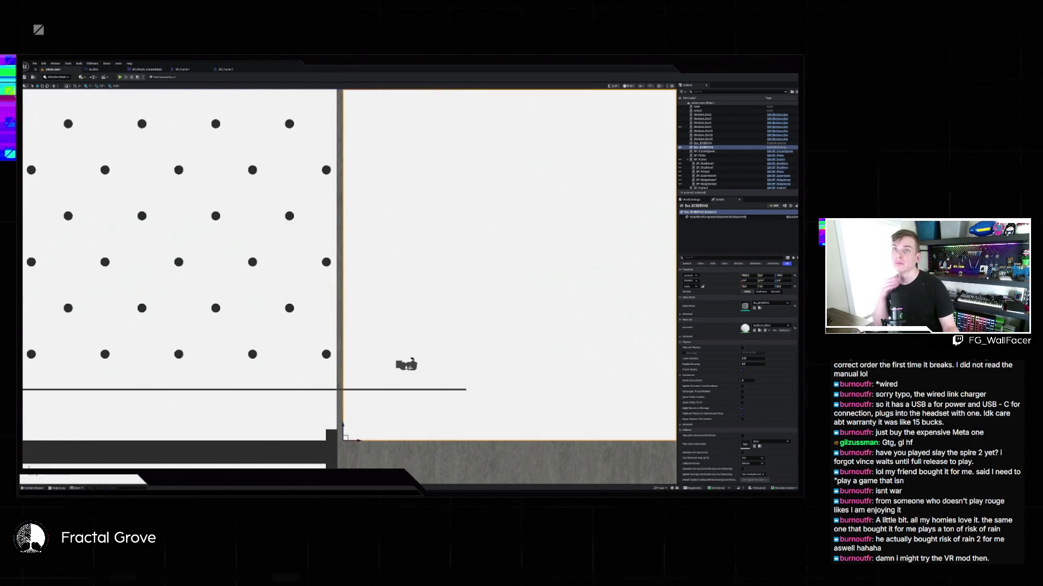
{"action": "scroll", "coordinate": [322, 347], "scroll_direction": "up", "scroll_amount": 8}
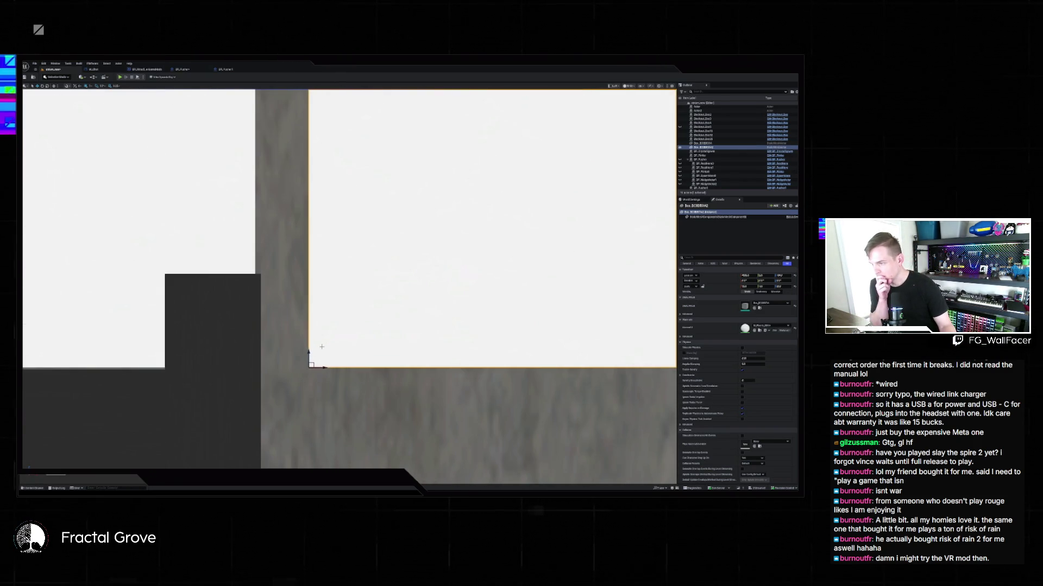
{"action": "left_click_drag", "start_coordinate": [324, 368], "coordinate": [273, 370]}
{"action": "scroll", "coordinate": [272, 370], "scroll_direction": "down", "scroll_amount": 6}
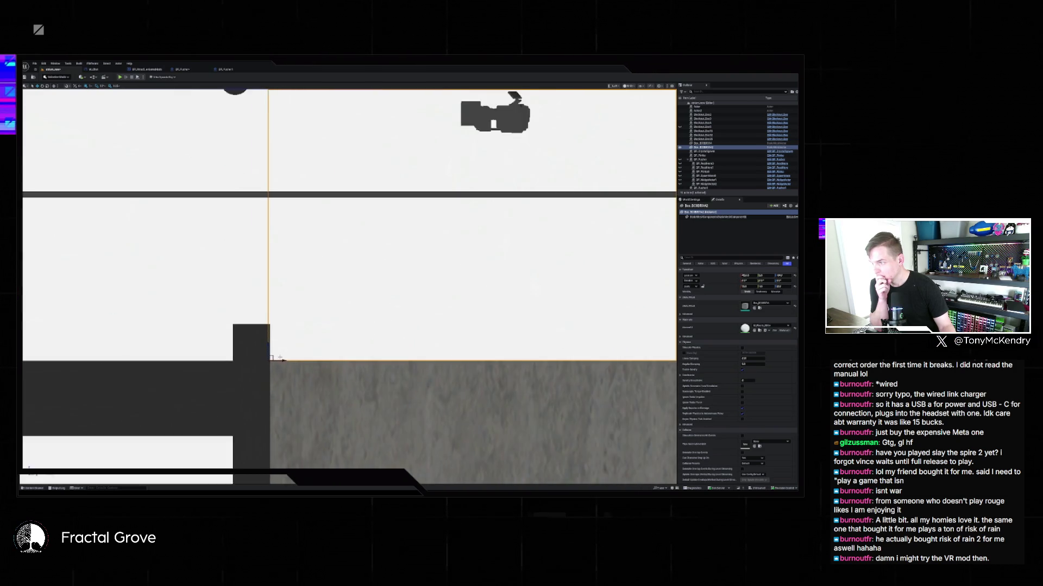
{"action": "scroll", "coordinate": [279, 357], "scroll_direction": "down", "scroll_amount": 2}
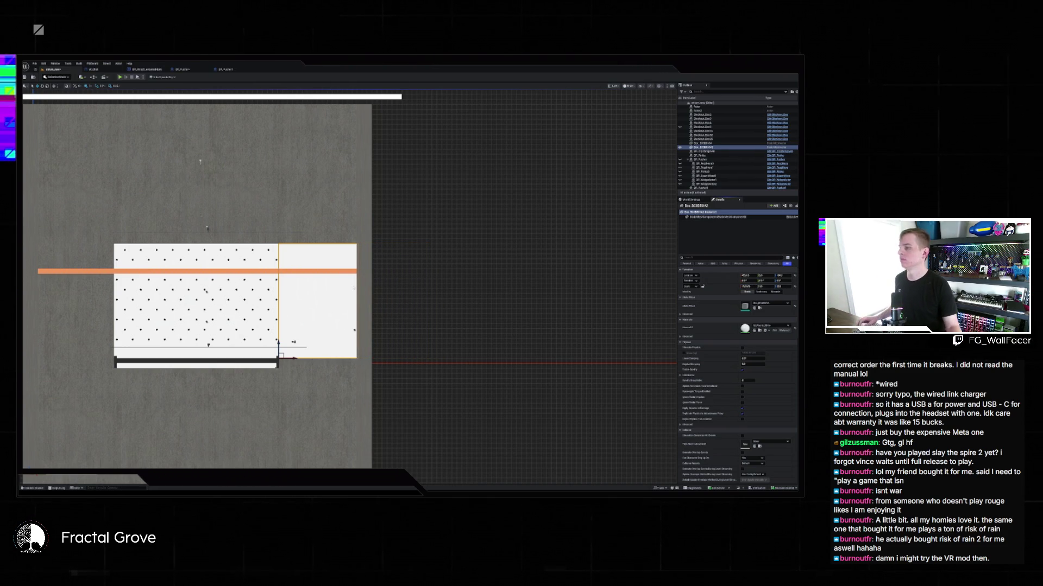
{"action": "left_click_drag", "start_coordinate": [437, 255], "coordinate": [597, 251]}
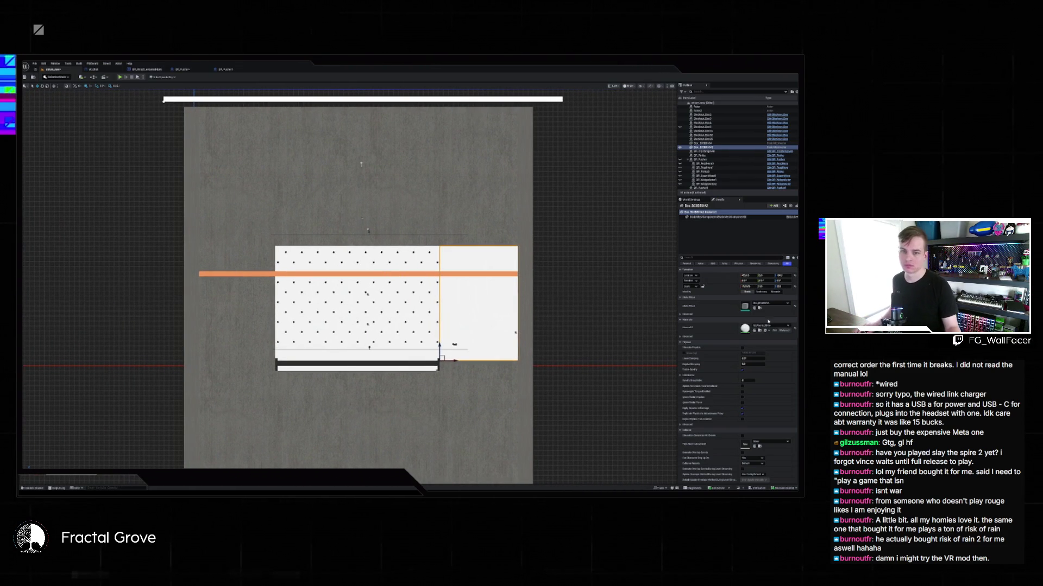
{"action": "left_click", "coordinate": [768, 325]}
{"action": "type", "text": "black"}
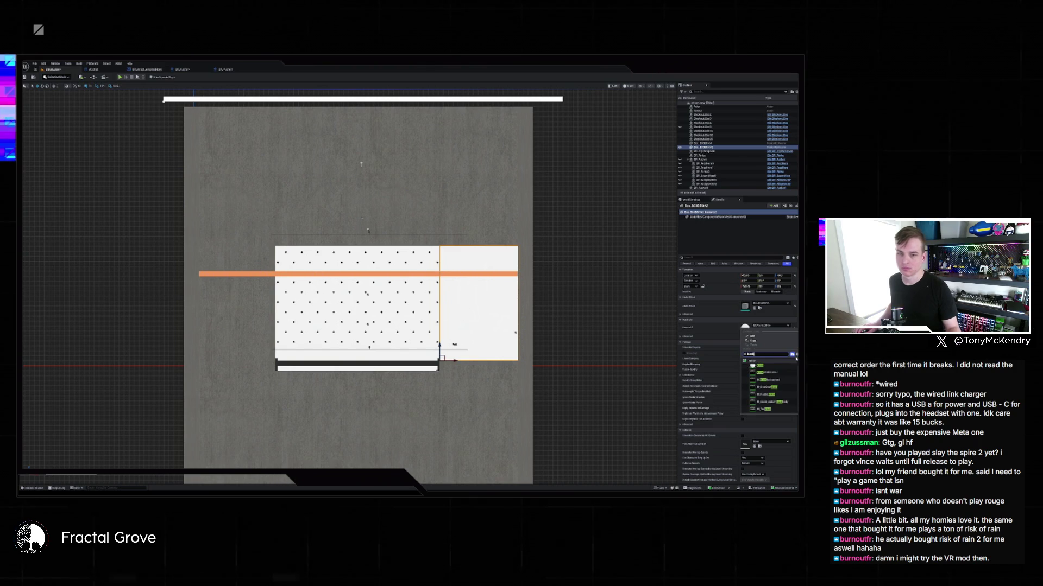
Give the side panel a black material and line it up with the pegboard's edge
{"action": "left_click", "coordinate": [784, 396]}
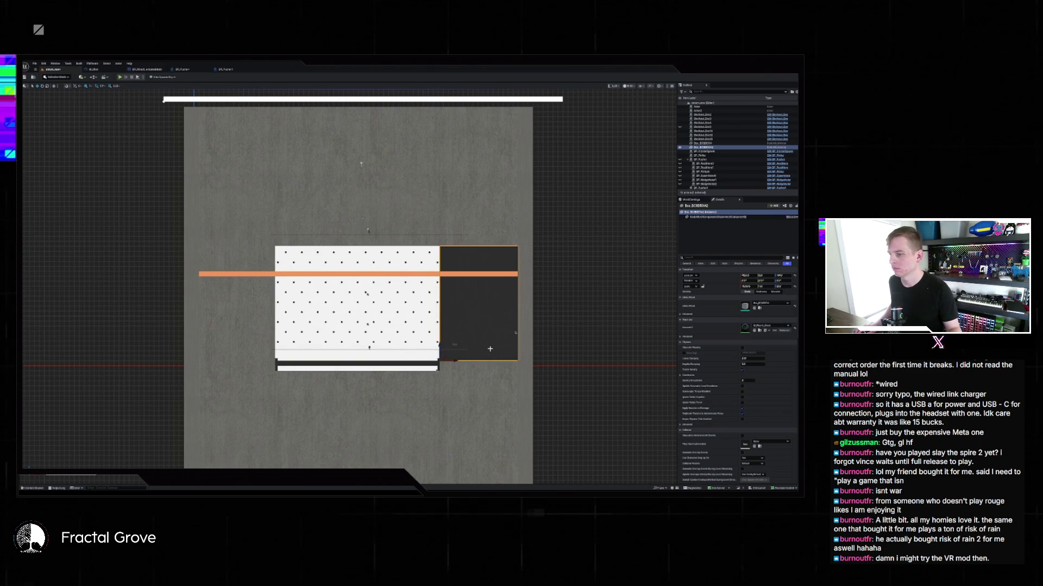
{"action": "mouse_move", "coordinate": [491, 347]}
{"action": "left_mouse_down"}
{"action": "mouse_move", "coordinate": [493, 356]}
{"action": "mouse_move", "coordinate": [280, 355]}
{"action": "left_mouse_up"}
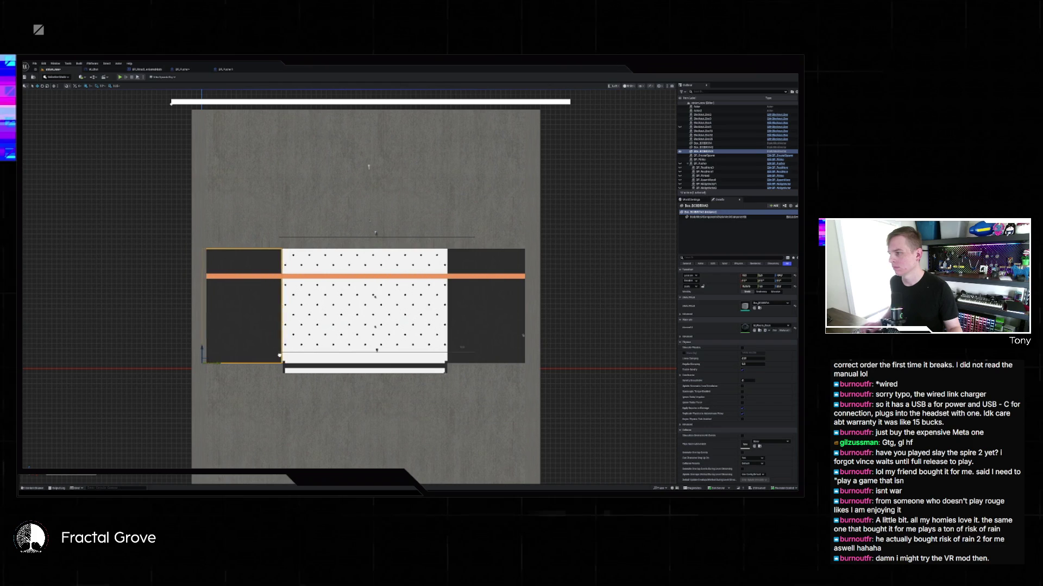
{"action": "scroll", "coordinate": [280, 355], "scroll_direction": "up", "scroll_amount": 10}
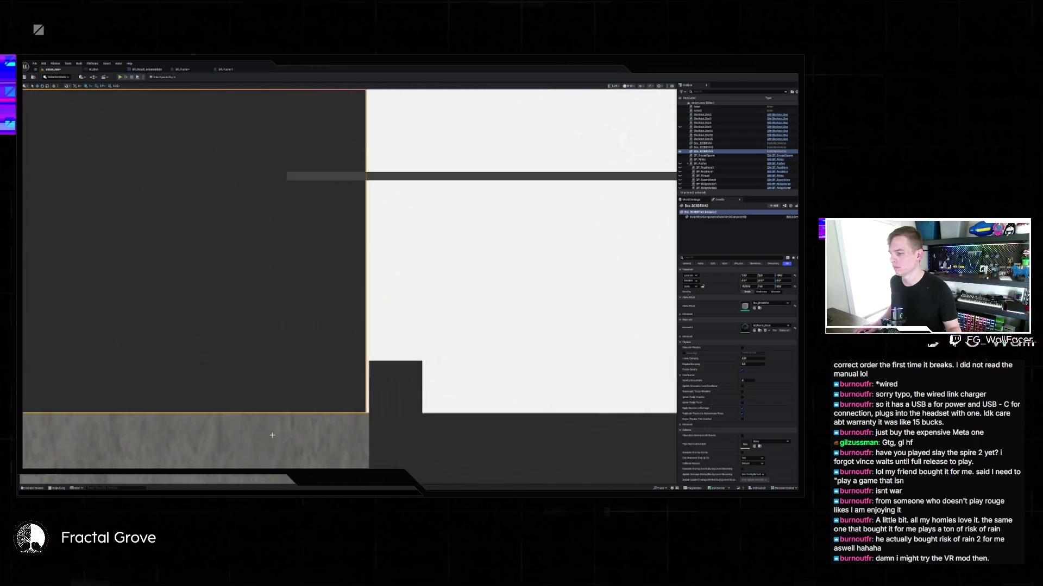
{"action": "left_click_drag", "start_coordinate": [445, 344], "coordinate": [441, 343]}
{"action": "scroll", "coordinate": [357, 382], "scroll_direction": "down", "scroll_amount": 5}
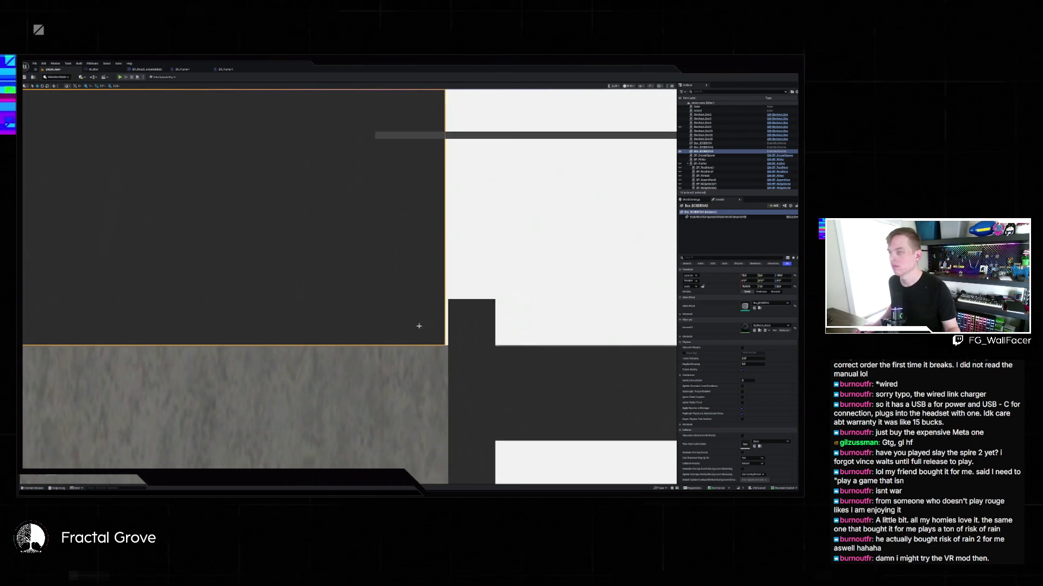
{"action": "scroll", "coordinate": [406, 342], "scroll_direction": "down", "scroll_amount": 5}
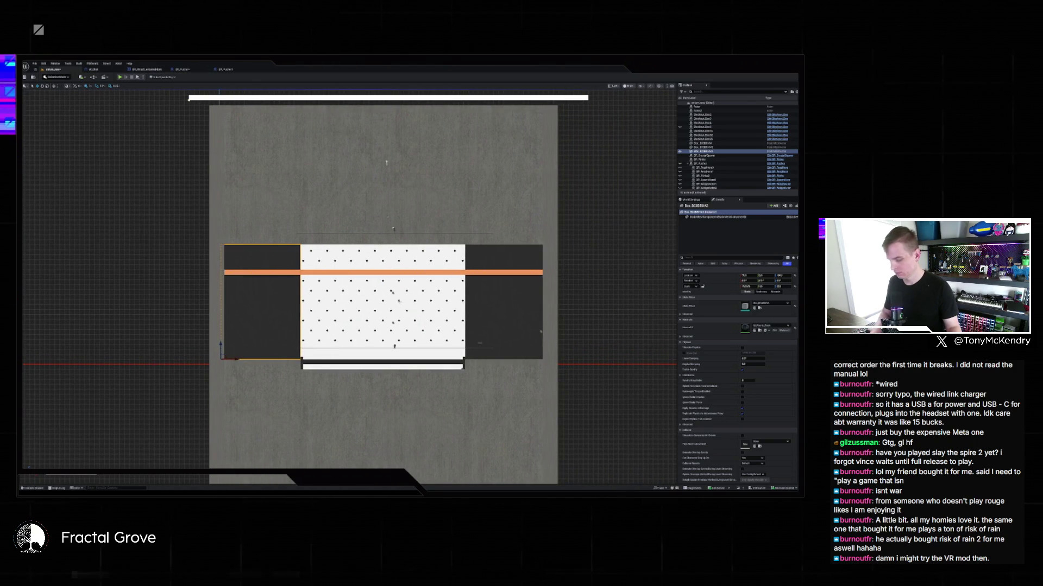
{"action": "key", "text": "alt+g"}
Slide the black side panel left and set its Scale Y to 1.1
{"action": "left_click_drag", "start_coordinate": [398, 305], "coordinate": [398, 305]}
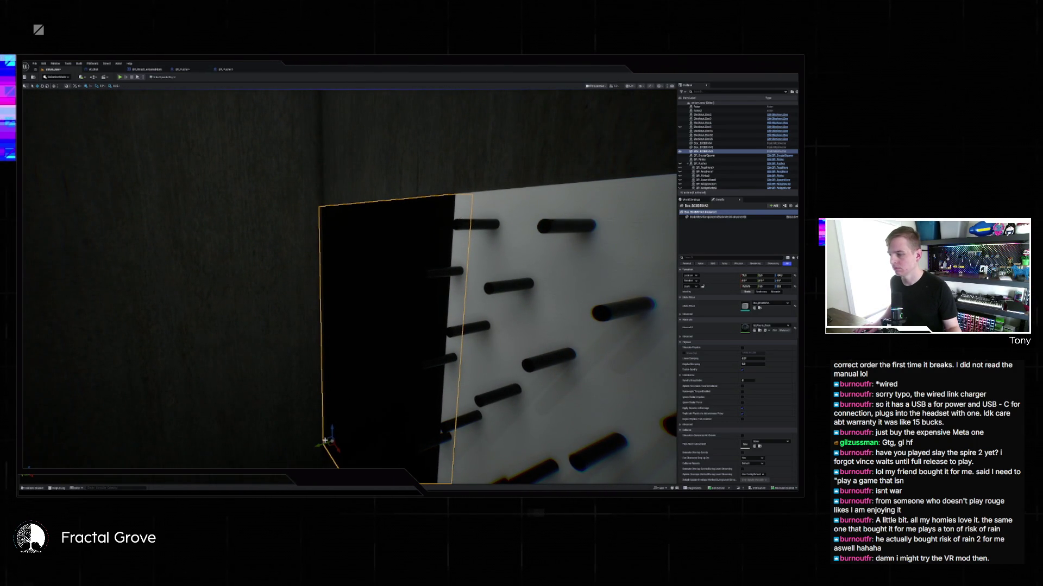
{"action": "mouse_move", "coordinate": [319, 447]}
{"action": "left_mouse_down"}
{"action": "mouse_move", "coordinate": [303, 448]}
{"action": "mouse_move", "coordinate": [407, 154]}
{"action": "left_mouse_up"}
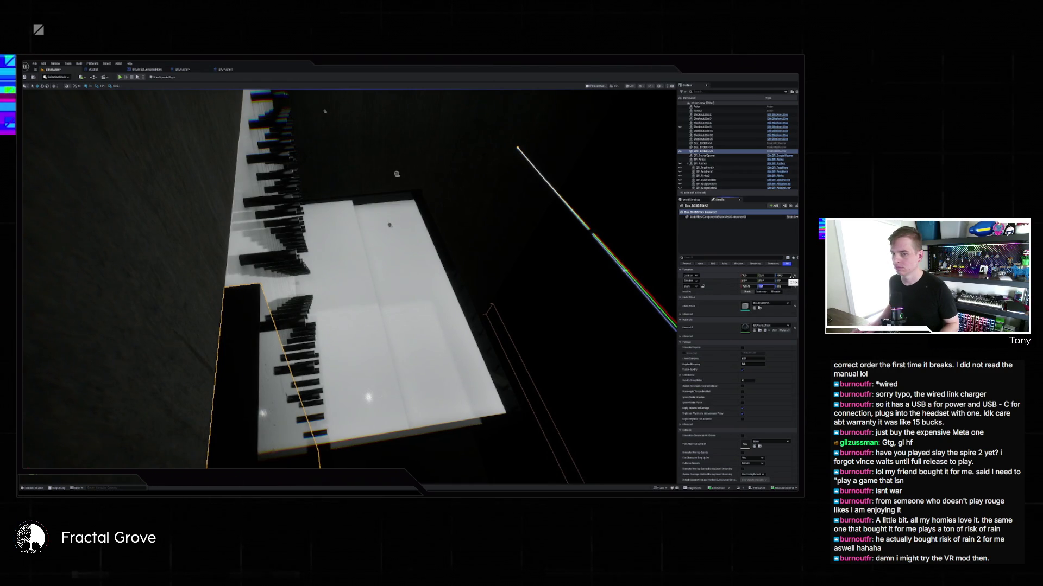
{"action": "left_click_drag", "start_coordinate": [763, 286], "coordinate": [774, 286]}
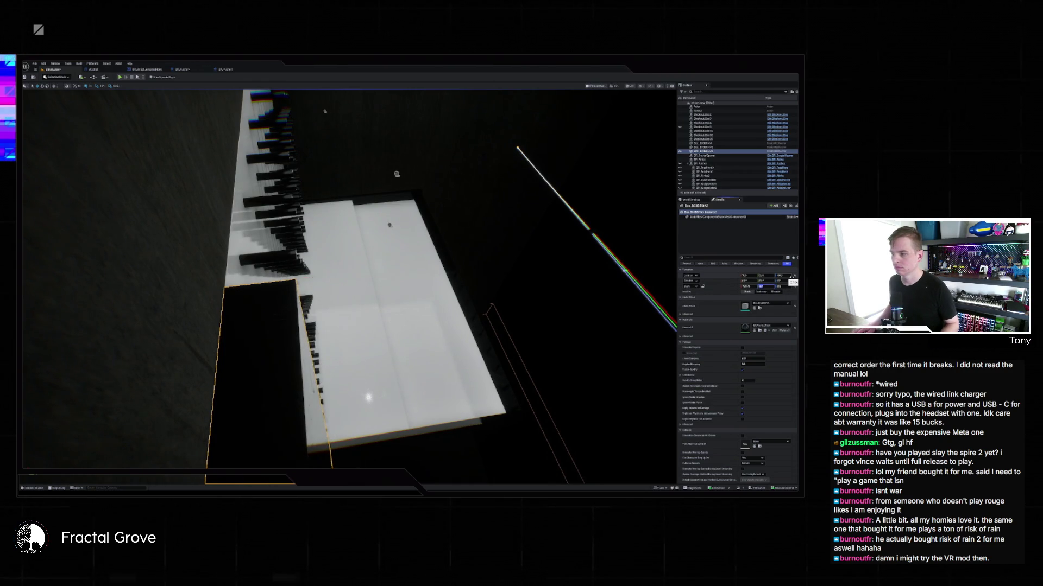
{"action": "left_click_drag", "start_coordinate": [347, 271], "coordinate": [348, 271]}
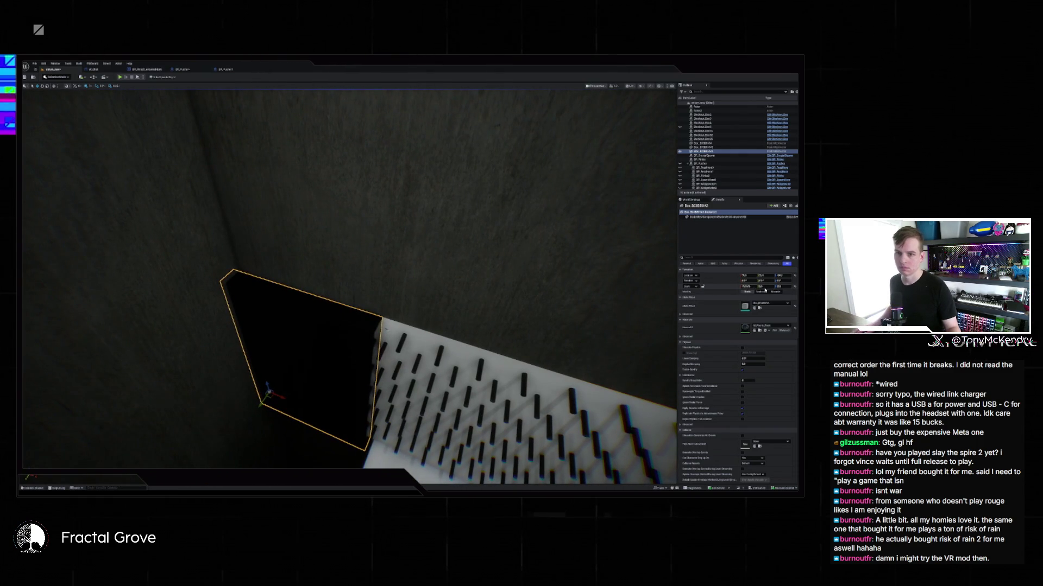
{"action": "left_click", "coordinate": [762, 286]}
{"action": "type", "text": "1.1"}
{"action": "key", "text": "Return"}
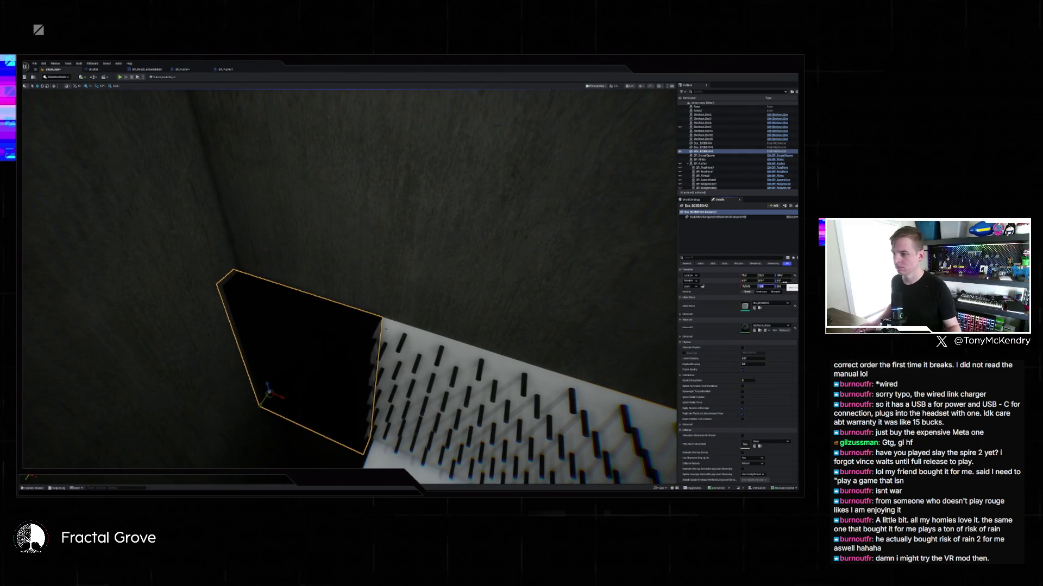
Set the opposite dark box's Scale Y to 1.2, nudge the first box right, and deselect
{"action": "mouse_move", "coordinate": [535, 343]}
{"action": "left_mouse_down"}
{"action": "mouse_move", "coordinate": [507, 226]}
{"action": "mouse_move", "coordinate": [337, 245]}
{"action": "left_mouse_up"}
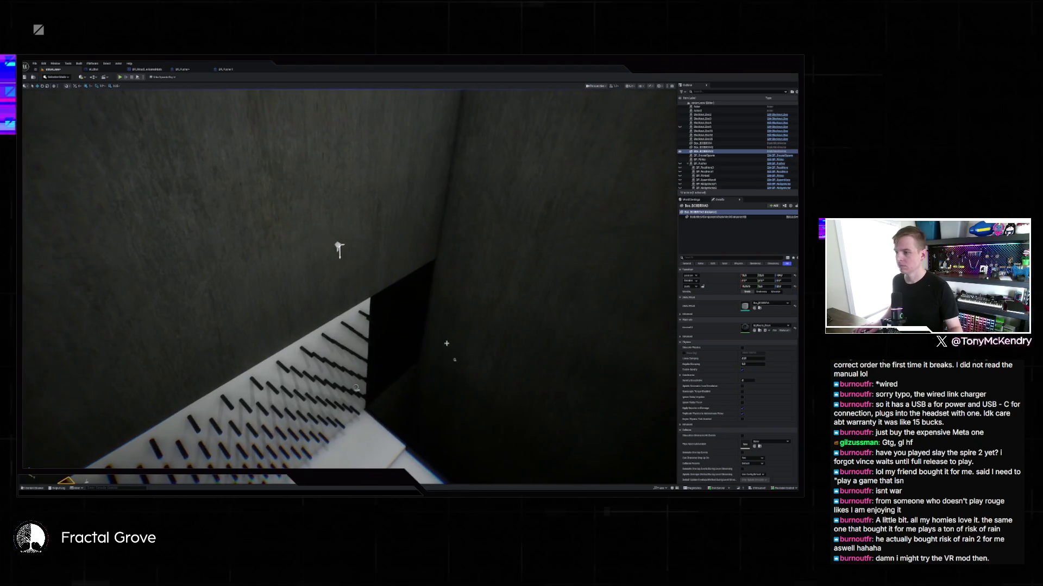
{"action": "left_click", "coordinate": [399, 325]}
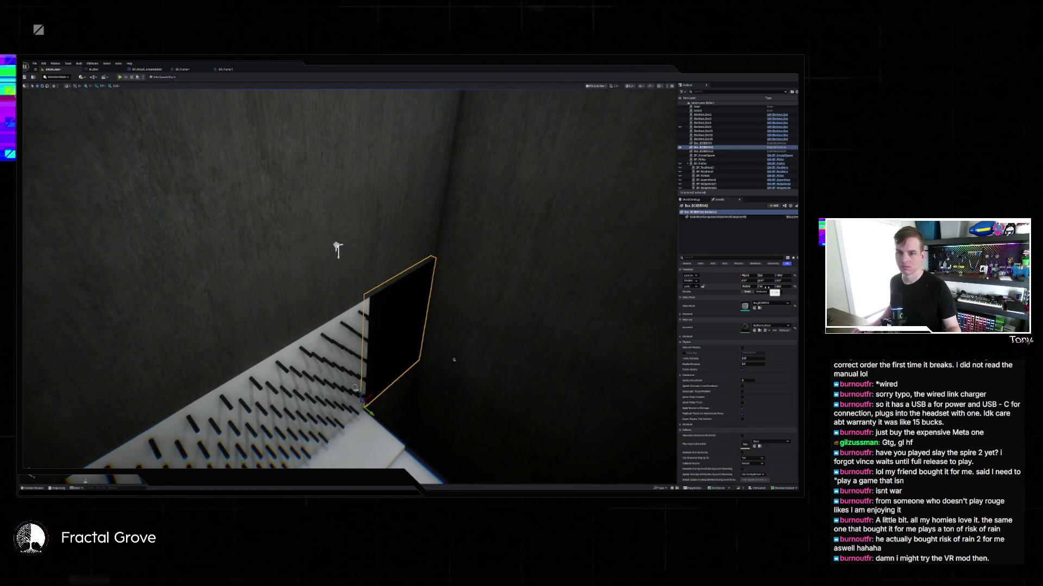
{"action": "type", "text": "1.2"}
{"action": "key", "text": "Return"}
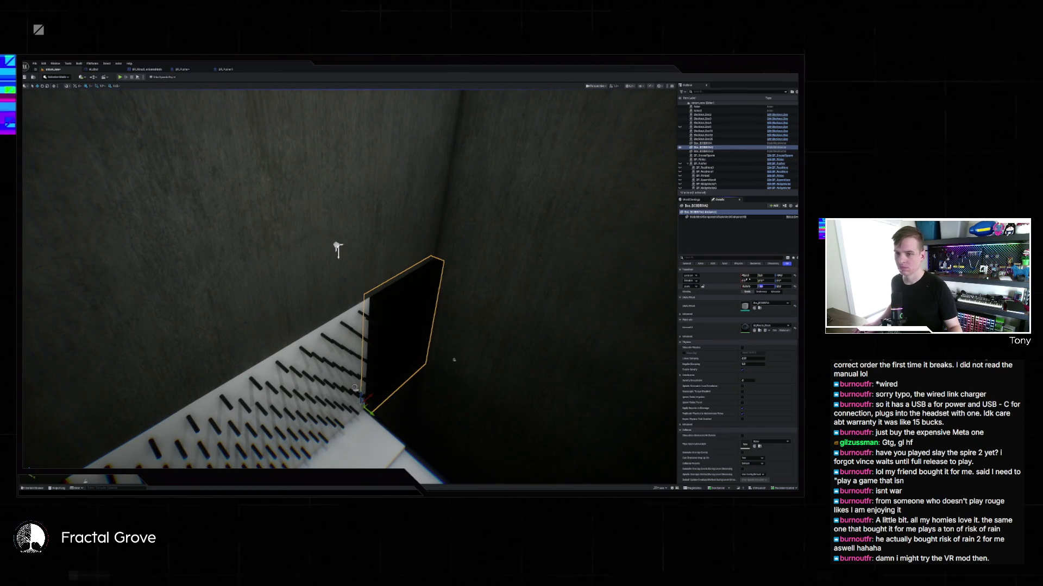
{"action": "mouse_move", "coordinate": [337, 250]}
{"action": "left_mouse_down"}
{"action": "mouse_move", "coordinate": [354, 239]}
{"action": "mouse_move", "coordinate": [147, 154]}
{"action": "mouse_move", "coordinate": [26, 129]}
{"action": "left_mouse_up"}
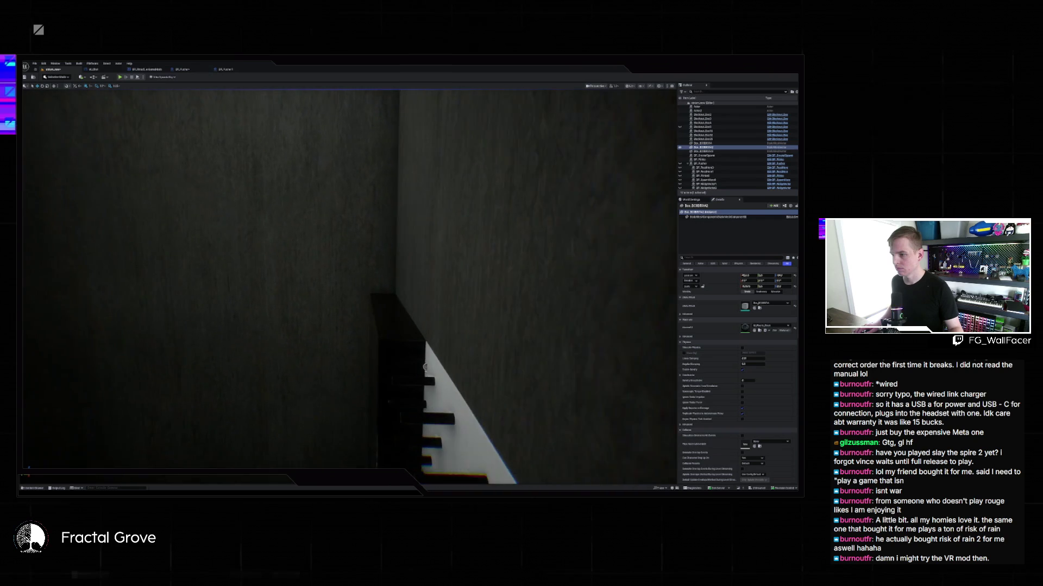
{"action": "left_click", "coordinate": [392, 328]}
{"action": "left_click_drag", "start_coordinate": [399, 328], "coordinate": [370, 294]}
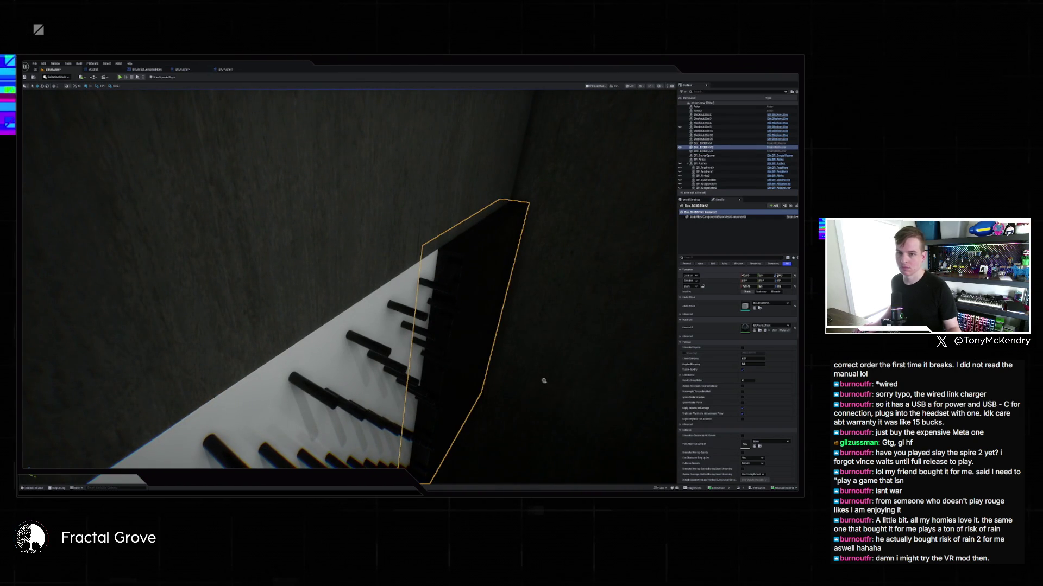
{"action": "key", "text": "Return"}
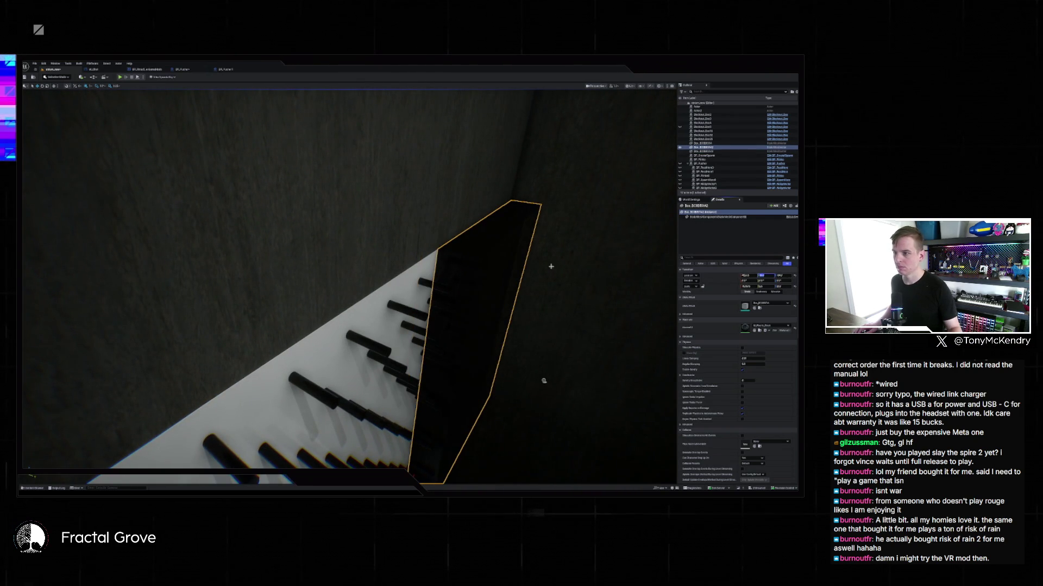
{"action": "mouse_move", "coordinate": [551, 266]}
{"action": "left_mouse_down"}
{"action": "mouse_move", "coordinate": [344, 175]}
{"action": "mouse_move", "coordinate": [364, 176]}
{"action": "mouse_move", "coordinate": [337, 151]}
{"action": "mouse_move", "coordinate": [223, 109]}
{"action": "mouse_move", "coordinate": [265, 233]}
{"action": "mouse_move", "coordinate": [272, 97]}
{"action": "mouse_move", "coordinate": [302, 112]}
{"action": "mouse_move", "coordinate": [302, 144]}
{"action": "mouse_move", "coordinate": [415, 196]}
{"action": "mouse_move", "coordinate": [540, 177]}
{"action": "mouse_move", "coordinate": [415, 146]}
{"action": "left_mouse_up"}
{"action": "key", "text": "Escape"}
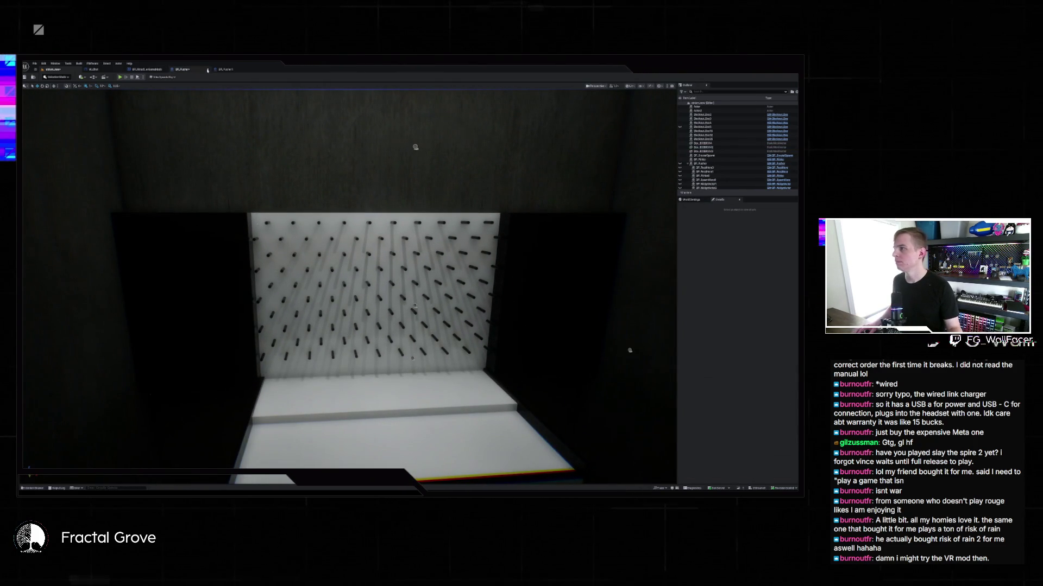
Select the BP_Pusher actor and filter its Details panel to the 'hidden' property
{"action": "left_click", "coordinate": [721, 165]}
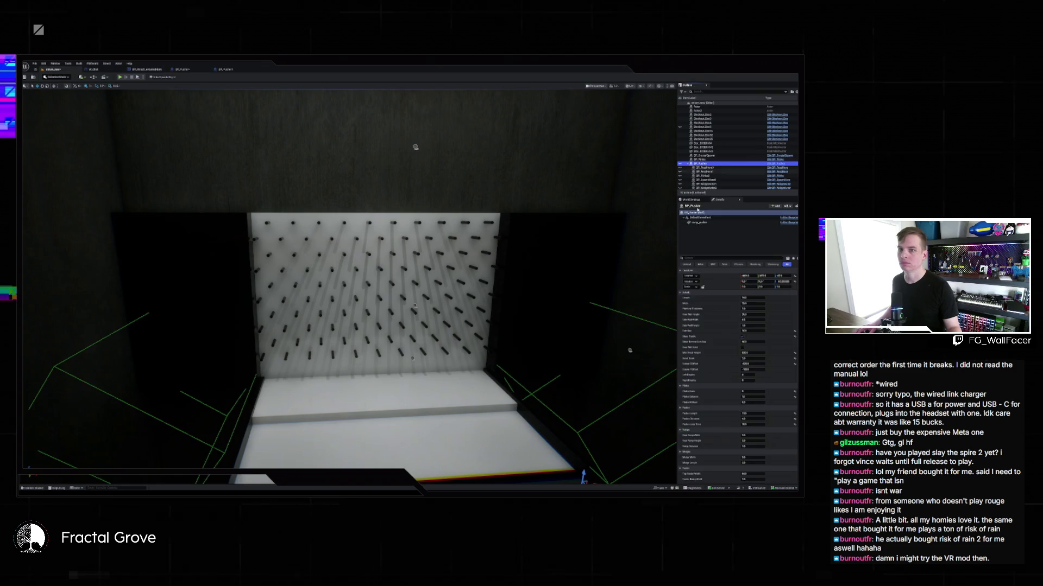
{"action": "left_click", "coordinate": [711, 258]}
{"action": "type", "text": "hidden"}
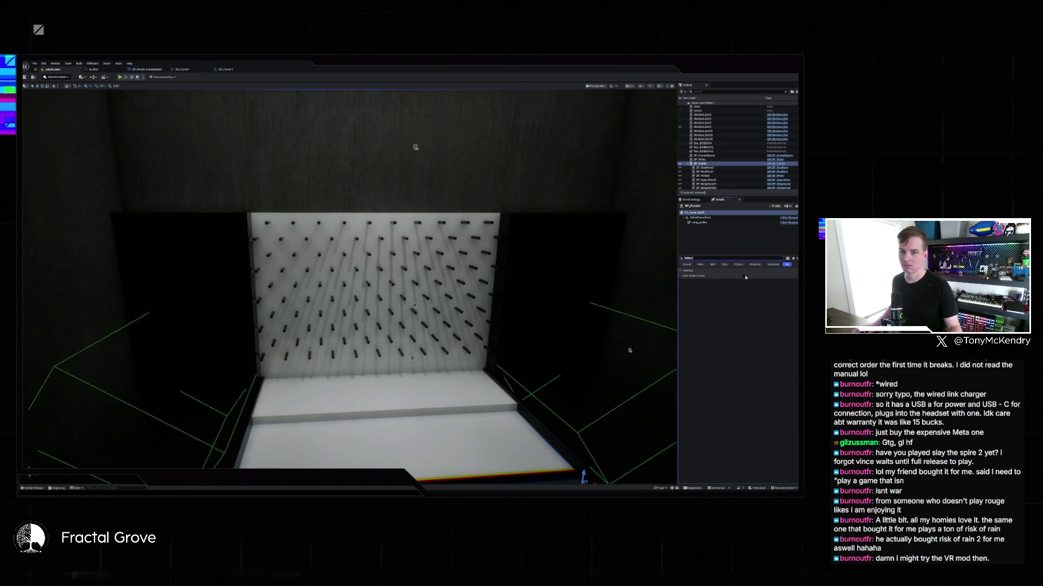
Play-test the booth level, dismiss the Message Log, and open the BP_Pusher Blueprint graph
{"action": "left_click", "coordinate": [120, 77]}
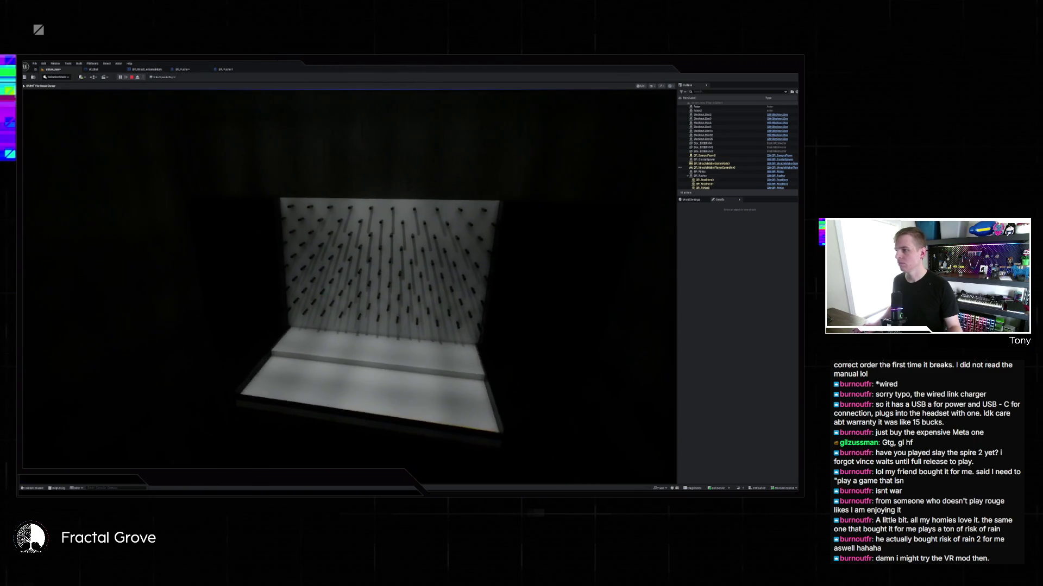
{"action": "key", "text": "Escape"}
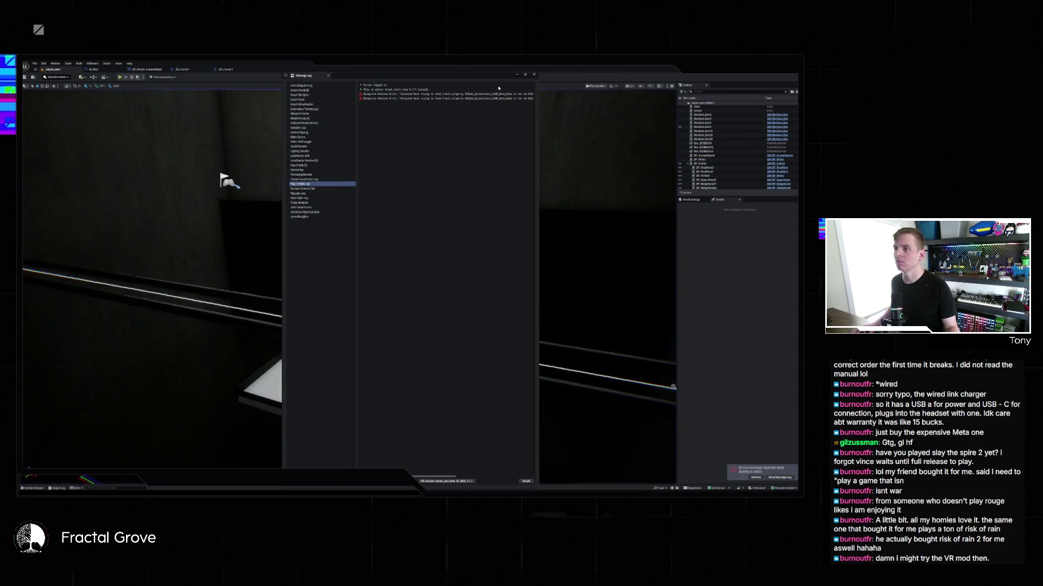
{"action": "left_click", "coordinate": [535, 74]}
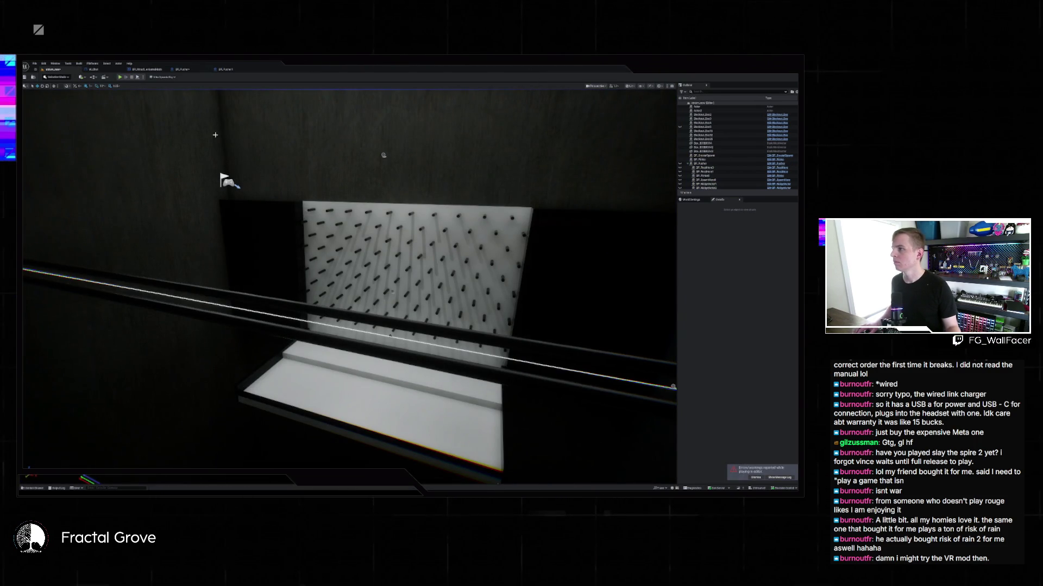
{"action": "left_click_drag", "start_coordinate": [215, 134], "coordinate": [213, 137]}
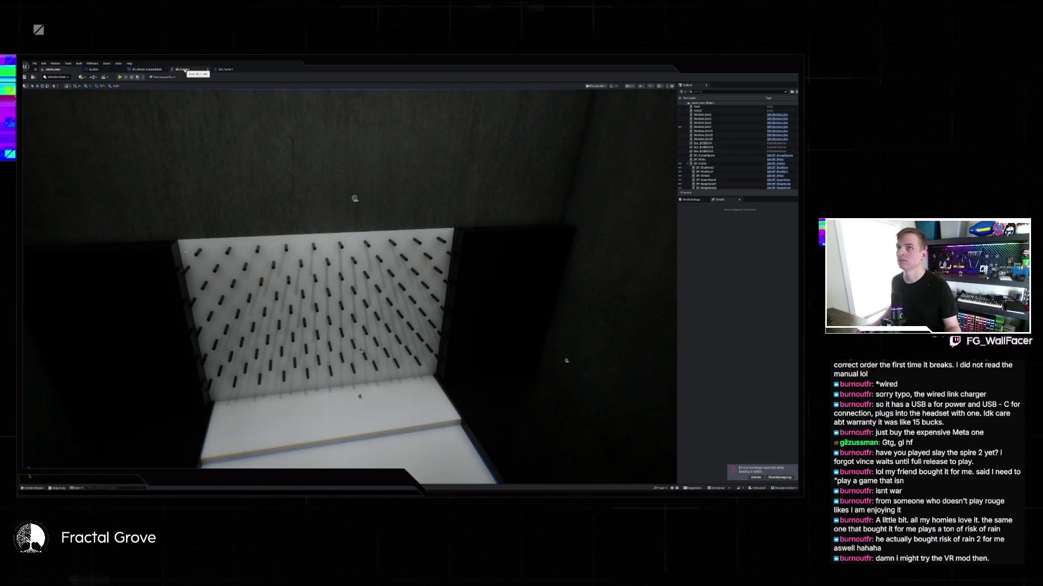
{"action": "left_click", "coordinate": [184, 70]}
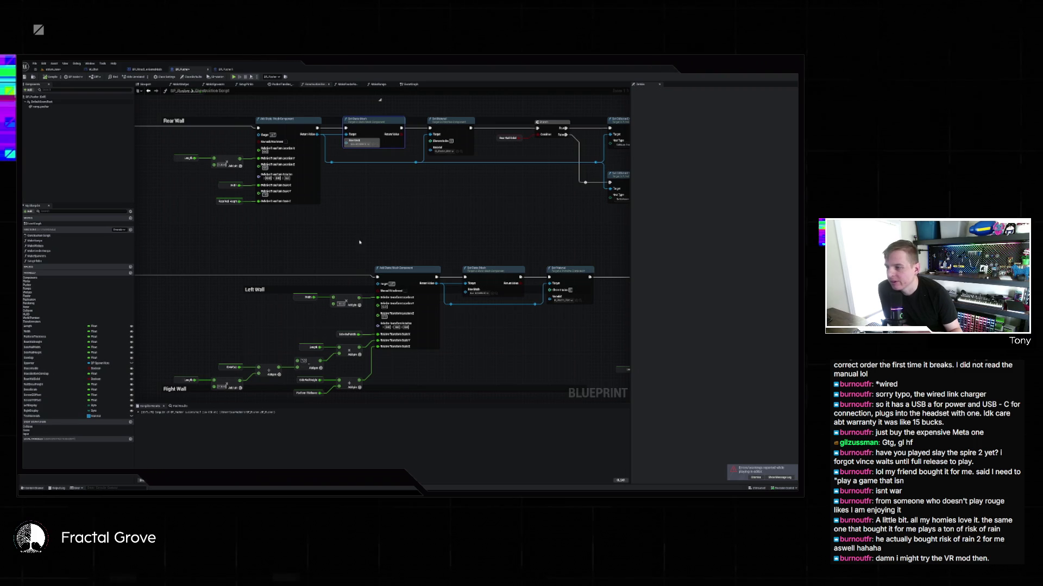
{"action": "scroll", "coordinate": [360, 242], "scroll_direction": "down", "scroll_amount": 6}
{"action": "scroll", "coordinate": [367, 249], "scroll_direction": "up", "scroll_amount": 6}
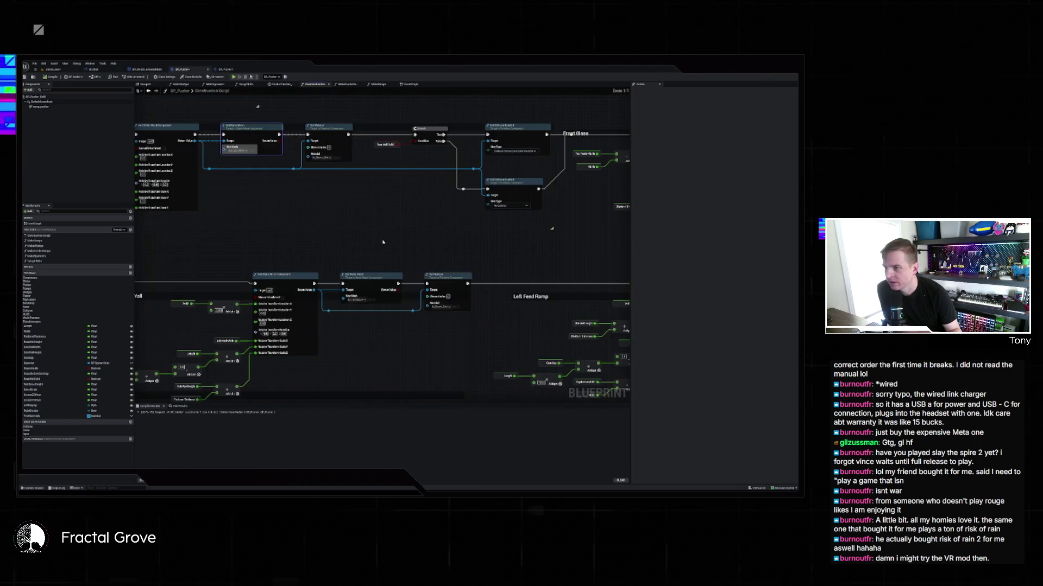
{"action": "mouse_move", "coordinate": [331, 248]}
{"action": "left_mouse_down"}
{"action": "mouse_move", "coordinate": [358, 263]}
{"action": "mouse_move", "coordinate": [461, 254]}
{"action": "left_mouse_up"}
{"action": "left_click_drag", "start_coordinate": [356, 181], "coordinate": [491, 174]}
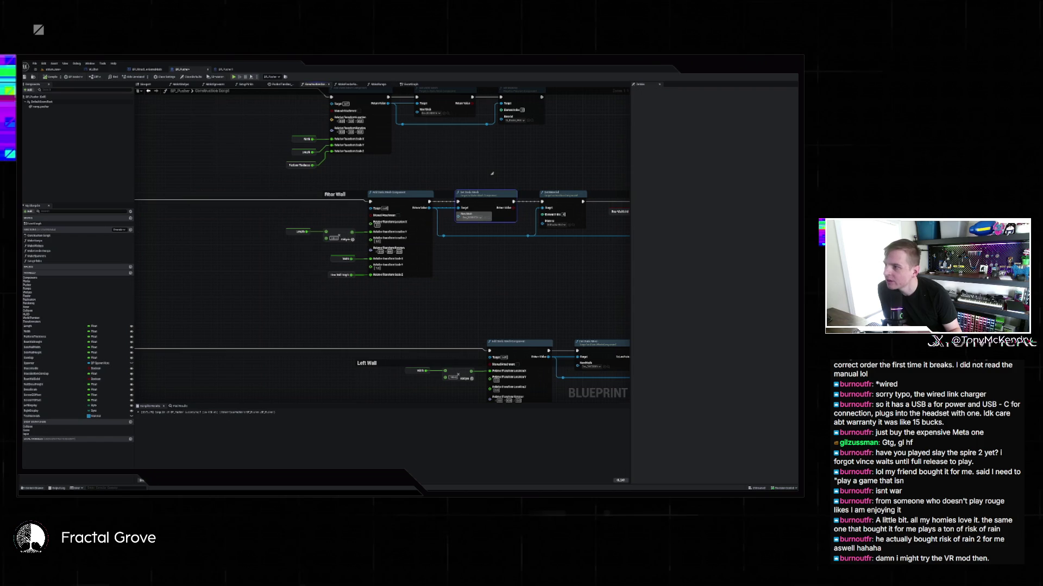
{"action": "mouse_move", "coordinate": [339, 196]}
{"action": "left_mouse_down"}
{"action": "mouse_move", "coordinate": [313, 212]}
{"action": "mouse_move", "coordinate": [301, 194]}
{"action": "mouse_move", "coordinate": [230, 187]}
{"action": "left_mouse_up"}
{"action": "scroll", "coordinate": [319, 198], "scroll_direction": "down", "scroll_amount": 3}
{"action": "mouse_move", "coordinate": [373, 252]}
{"action": "left_mouse_down"}
{"action": "mouse_move", "coordinate": [232, 240]}
{"action": "mouse_move", "coordinate": [293, 229]}
{"action": "mouse_move", "coordinate": [414, 174]}
{"action": "mouse_move", "coordinate": [419, 198]}
{"action": "left_mouse_up"}
{"action": "left_click_drag", "start_coordinate": [476, 216], "coordinate": [408, 222]}
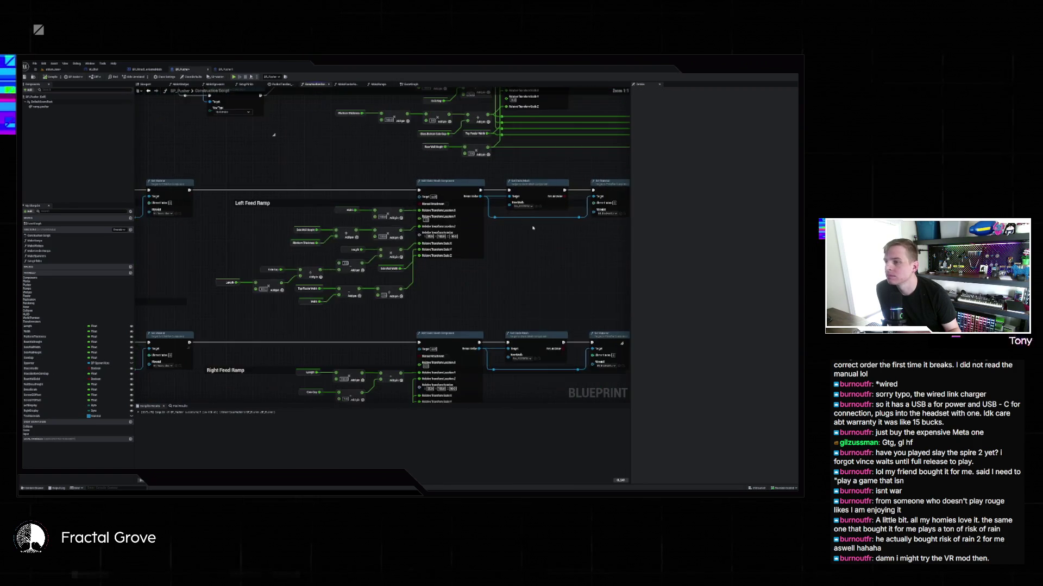
{"action": "scroll", "coordinate": [412, 228], "scroll_direction": "up", "scroll_amount": 2}
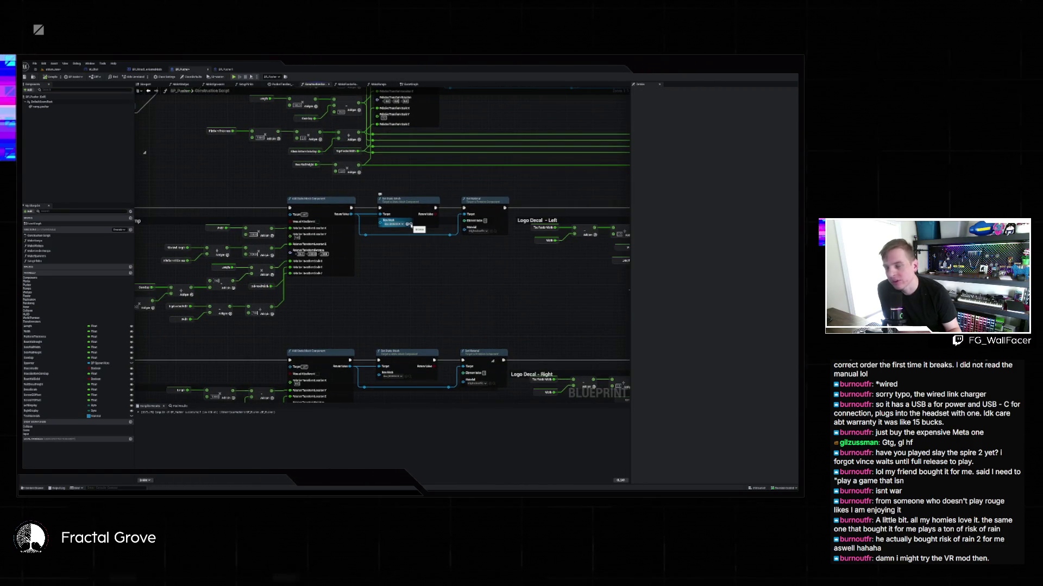
{"action": "left_click", "coordinate": [411, 225]}
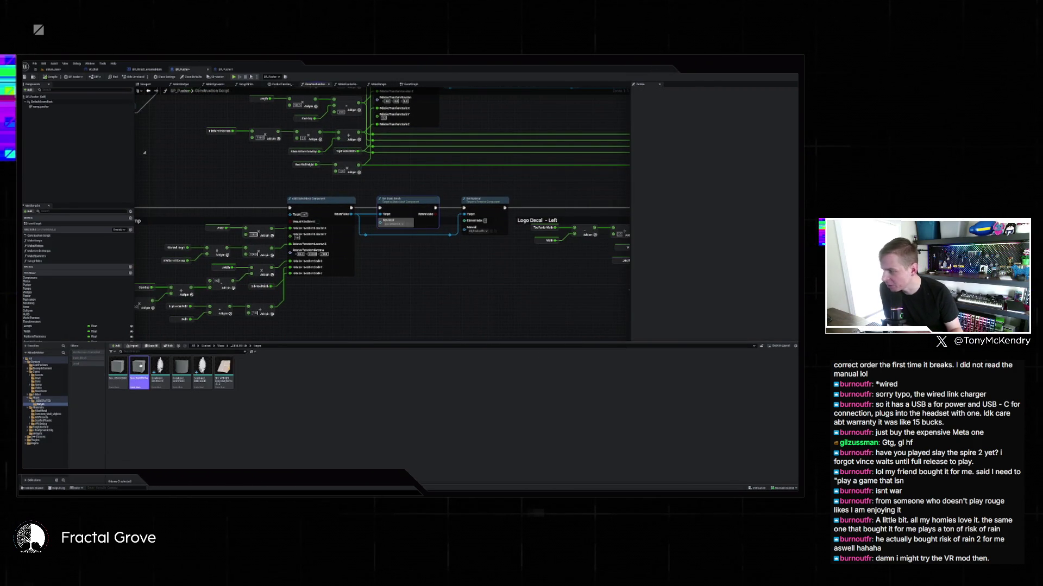
{"action": "mouse_move", "coordinate": [159, 372]}
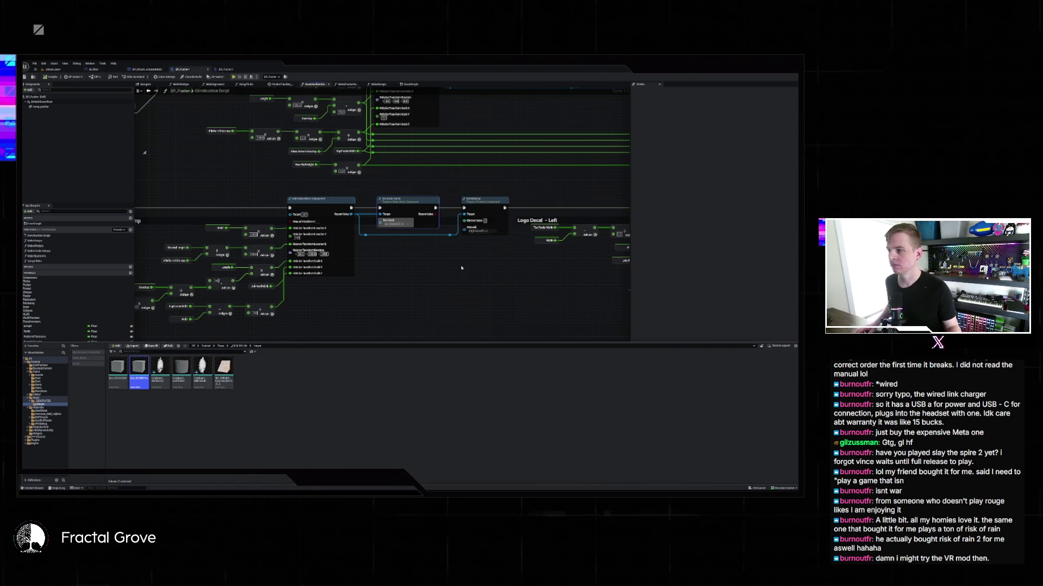
{"action": "scroll", "coordinate": [461, 268], "scroll_direction": "down", "scroll_amount": 2}
{"action": "left_click_drag", "start_coordinate": [468, 267], "coordinate": [242, 254]}
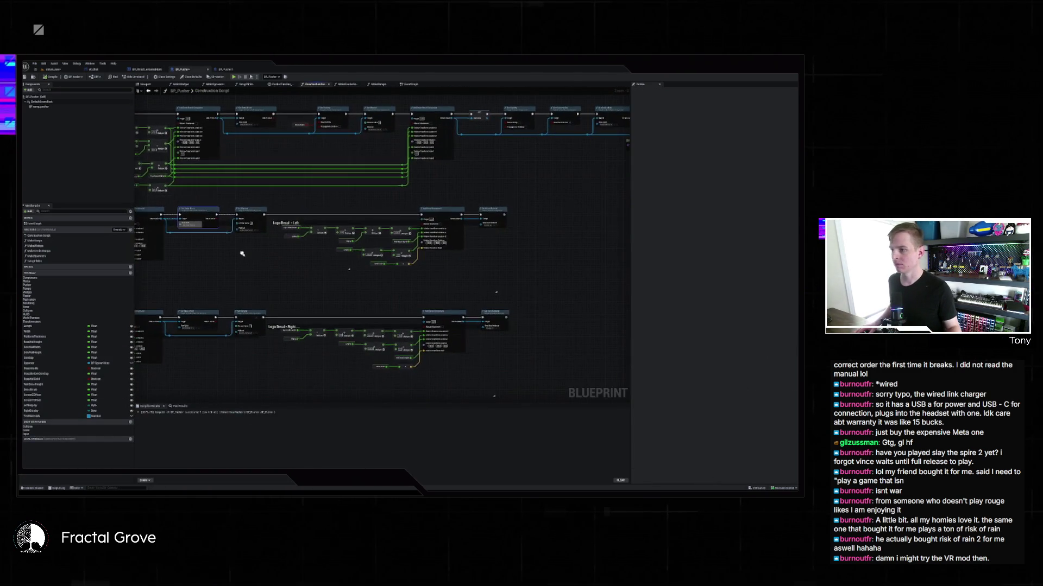
{"action": "mouse_move", "coordinate": [481, 235]}
{"action": "left_mouse_down"}
{"action": "mouse_move", "coordinate": [375, 233]}
{"action": "mouse_move", "coordinate": [500, 255]}
{"action": "left_mouse_up"}
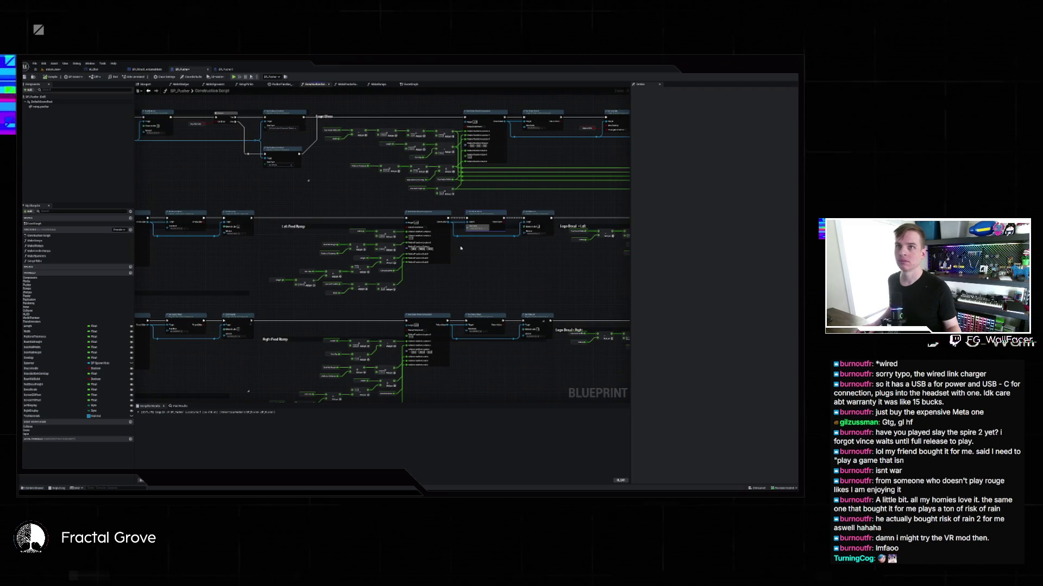
{"action": "left_click_drag", "start_coordinate": [357, 242], "coordinate": [581, 234]}
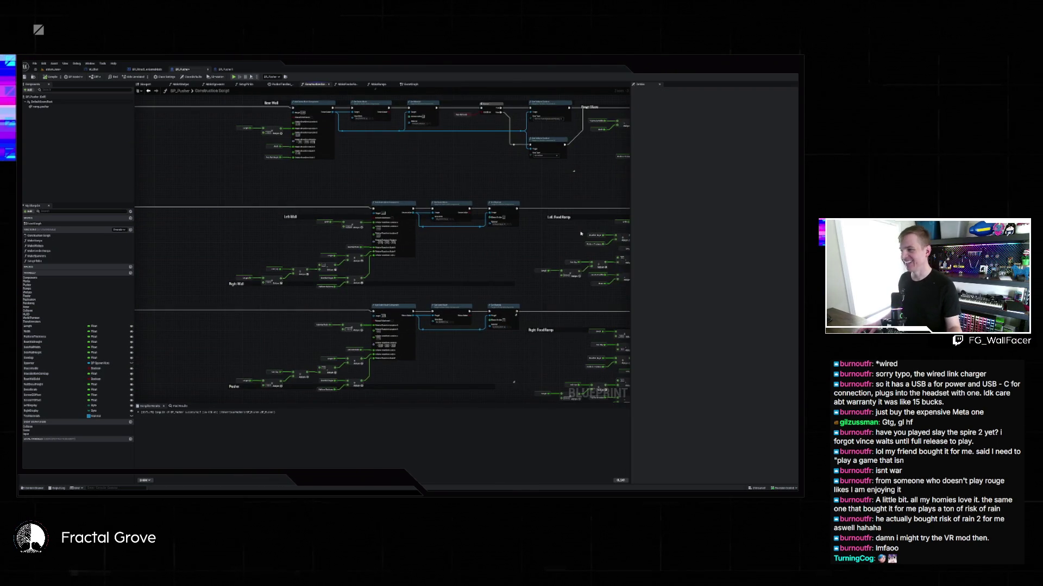
{"action": "mouse_move", "coordinate": [497, 265]}
{"action": "left_mouse_down"}
{"action": "mouse_move", "coordinate": [396, 158]}
{"action": "mouse_move", "coordinate": [449, 209]}
{"action": "mouse_move", "coordinate": [354, 208]}
{"action": "mouse_move", "coordinate": [540, 233]}
{"action": "mouse_move", "coordinate": [477, 186]}
{"action": "mouse_move", "coordinate": [480, 200]}
{"action": "mouse_move", "coordinate": [419, 220]}
{"action": "left_mouse_up"}
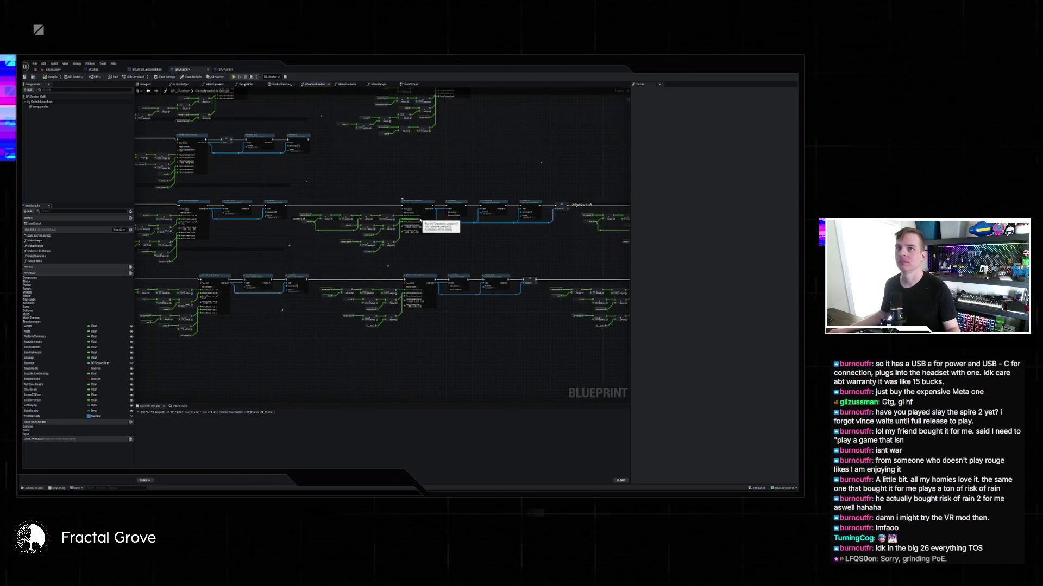